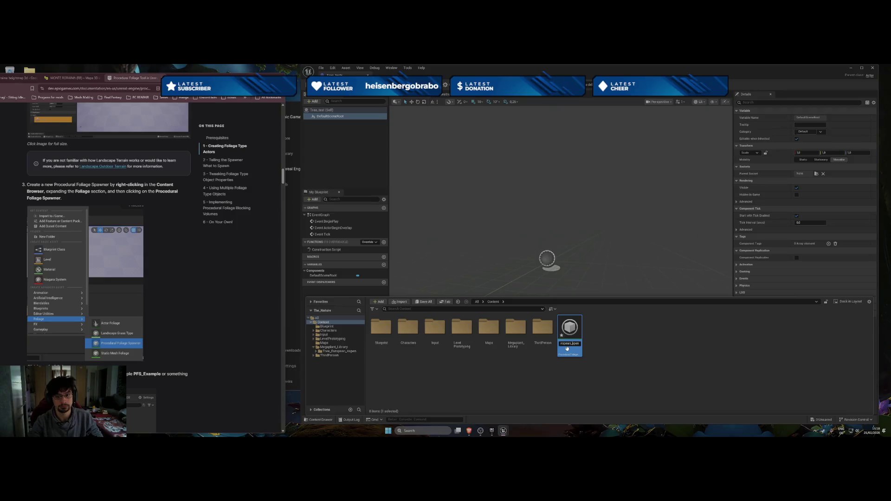
Correct the spawner asset's name to European_Aspen with a capital A and commit it
key(BackSpace)
key(BackSpace)
key(BackSpace)
text(Aspe)
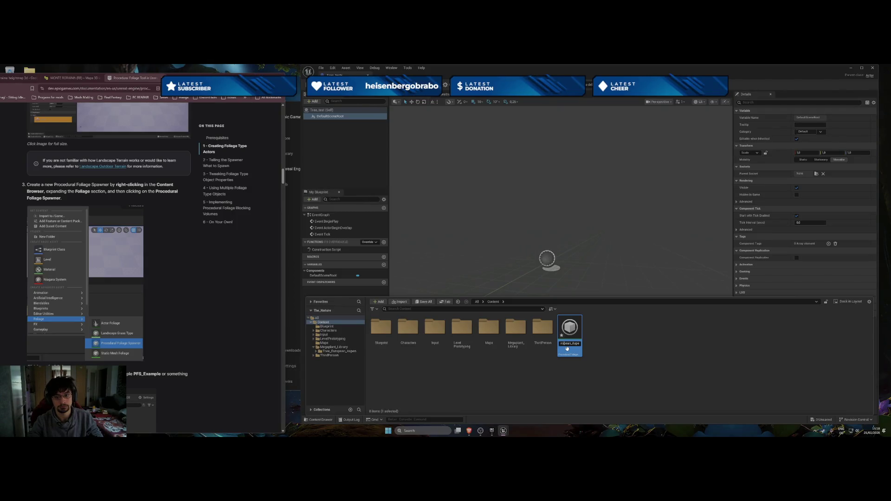
key(Home)
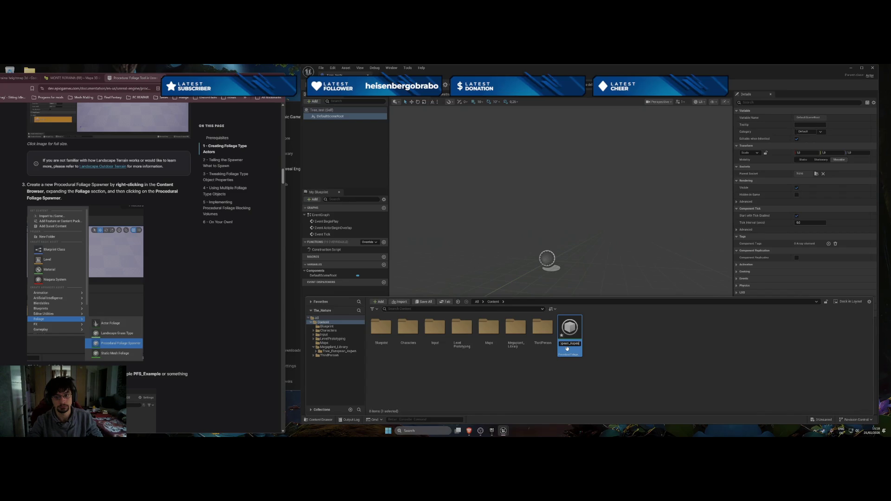
click(588, 343)
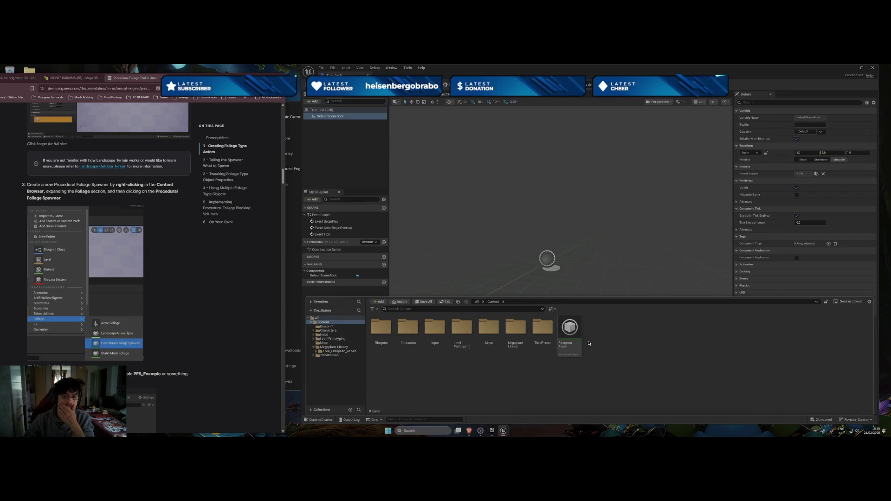
scroll(185, 342, down, 3)
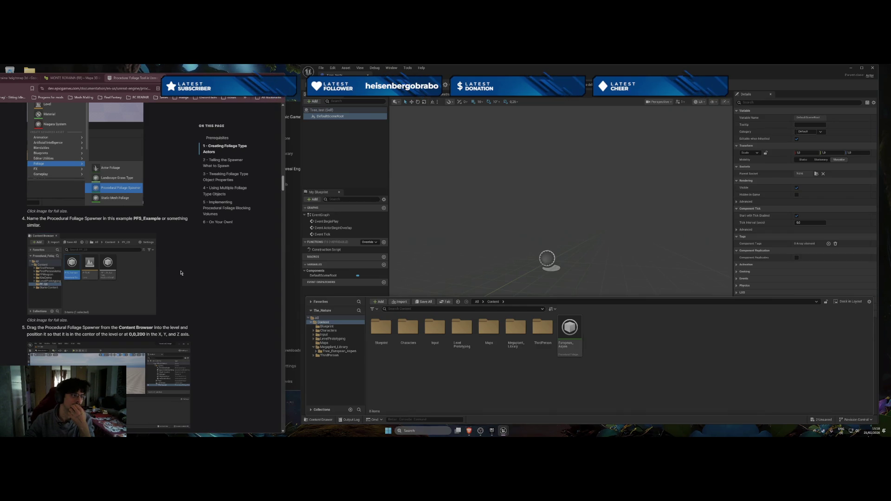
Review the guide's enlarged step 5 screenshot, then close the Blueprint editor window
scroll(181, 273, down, 2)
click(95, 304)
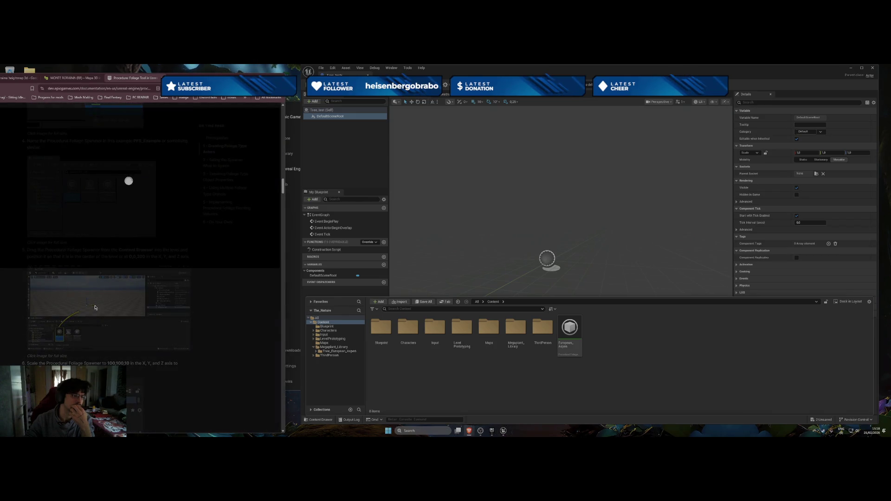
click(207, 319)
scroll(156, 323, up, 3)
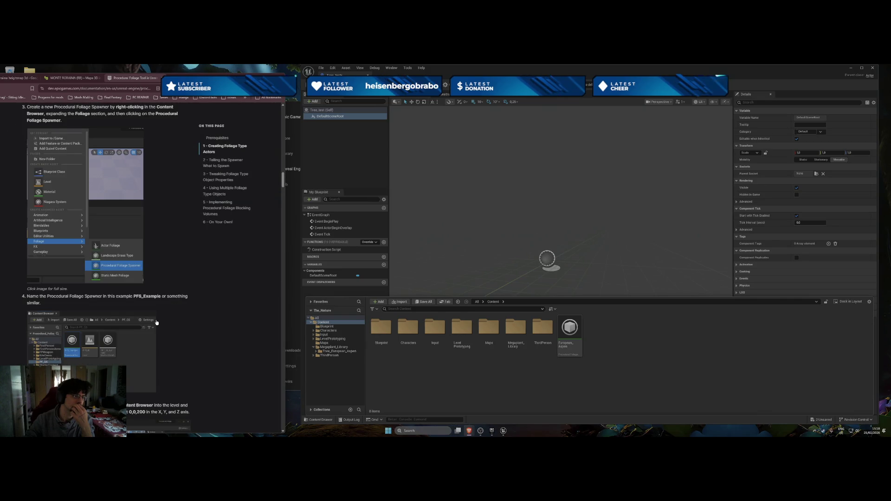
scroll(167, 313, down, 3)
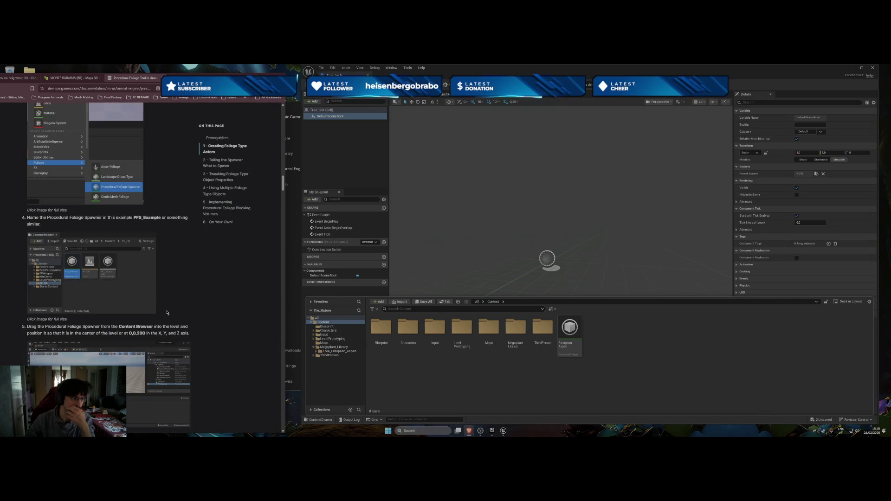
click(76, 341)
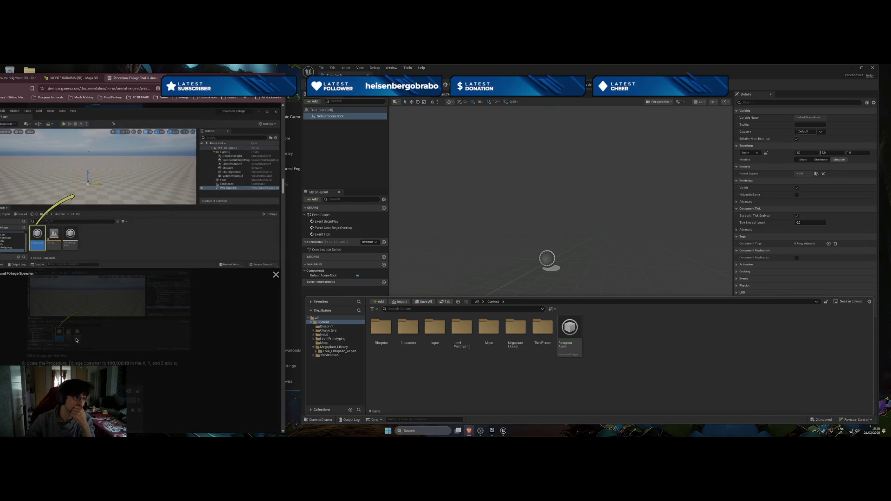
click(154, 343)
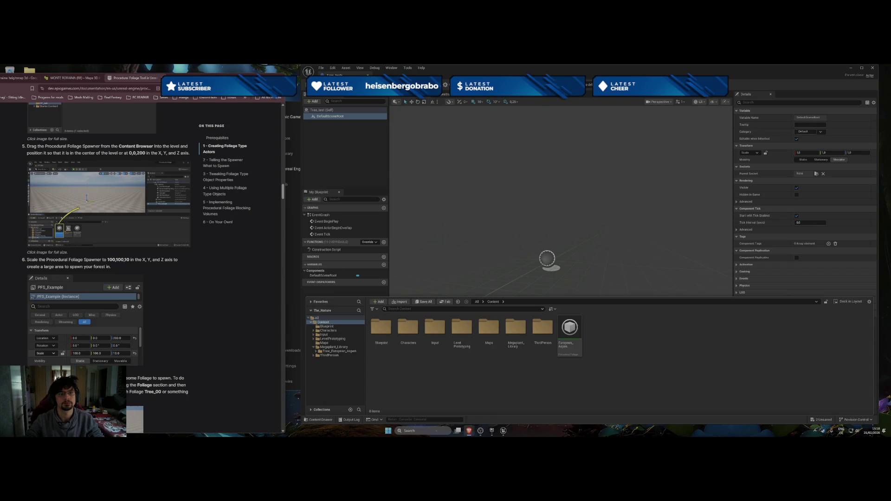
key(super+Down)
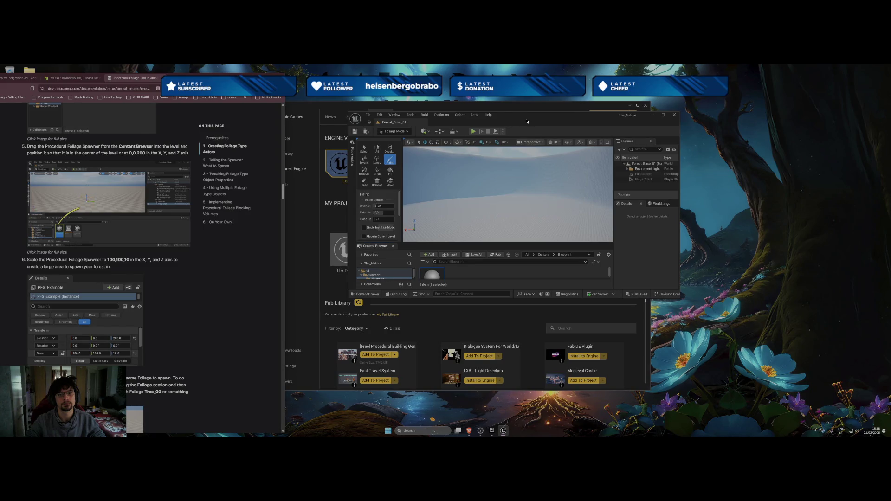
Resize the level editor to the right half and show the Content Browser root's Content and Engine folders
double_click(527, 121)
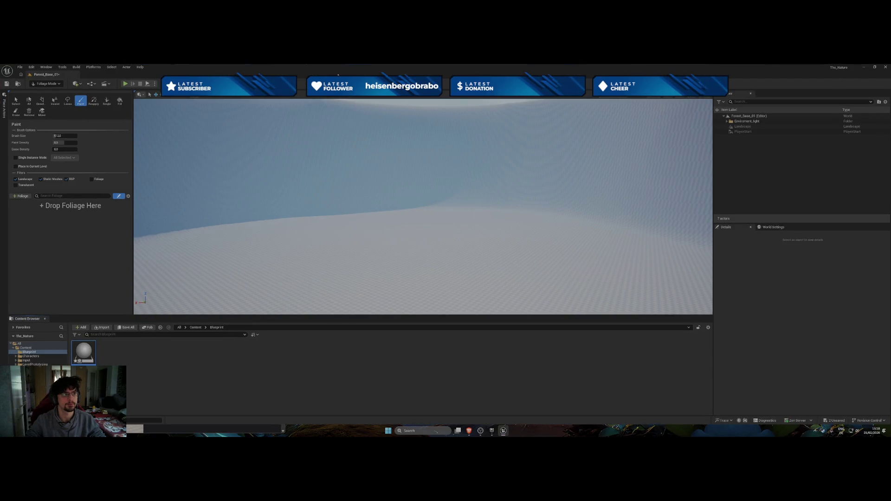
mouse_move(338, 74)
mouse_down()
mouse_move(423, 103)
mouse_move(424, 81)
mouse_up()
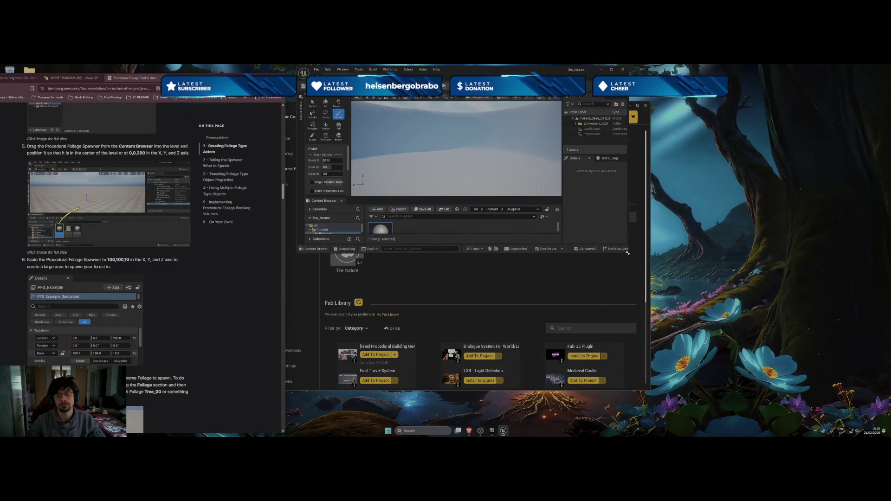
drag(629, 255, 858, 424)
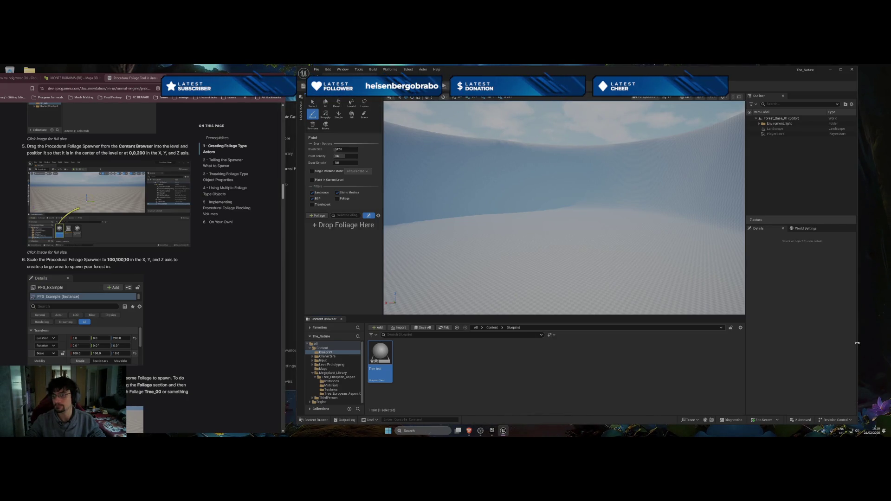
drag(297, 276, 515, 276)
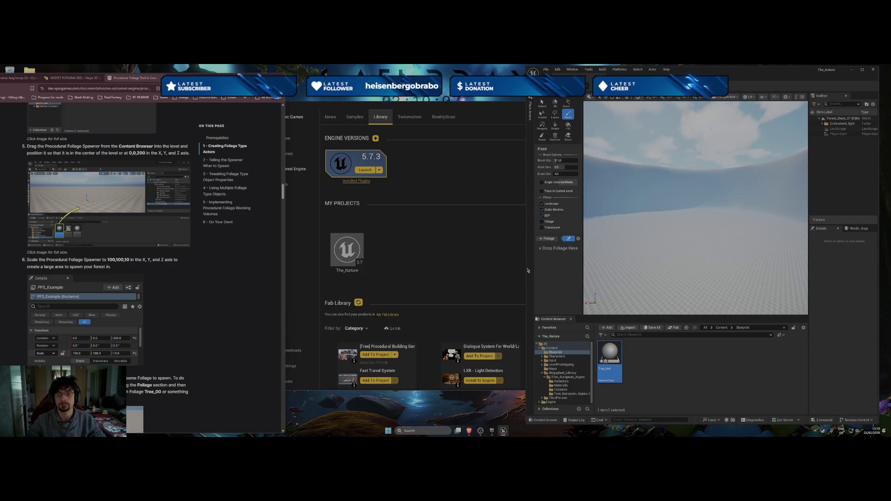
drag(527, 270, 377, 271)
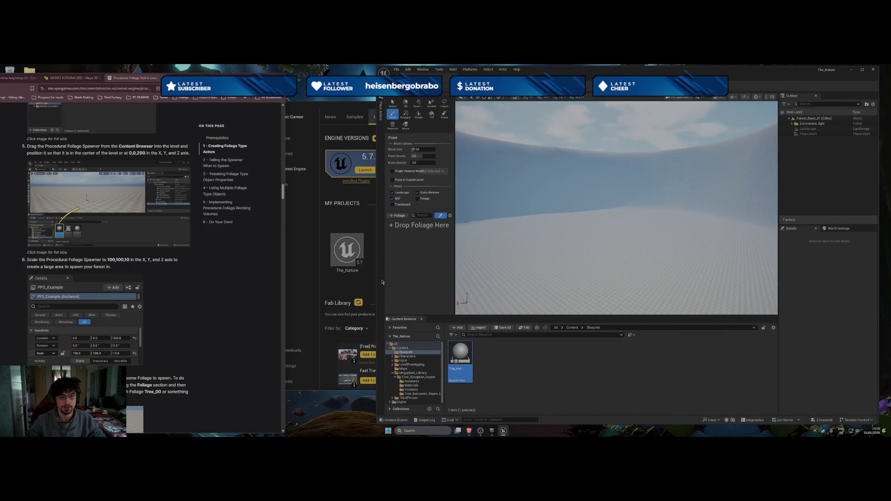
click(399, 343)
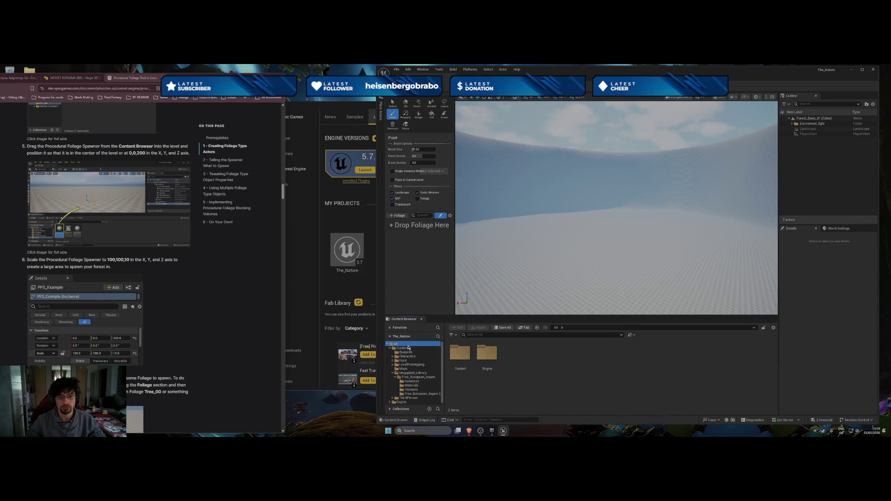
Enter the Content folder and drag the European_Aspen spawner into the level viewport
click(403, 348)
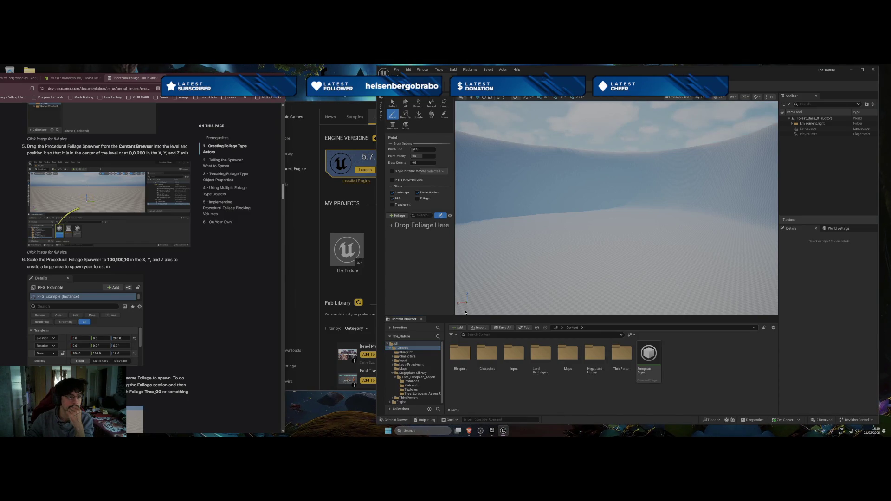
scroll(140, 232, down, 1)
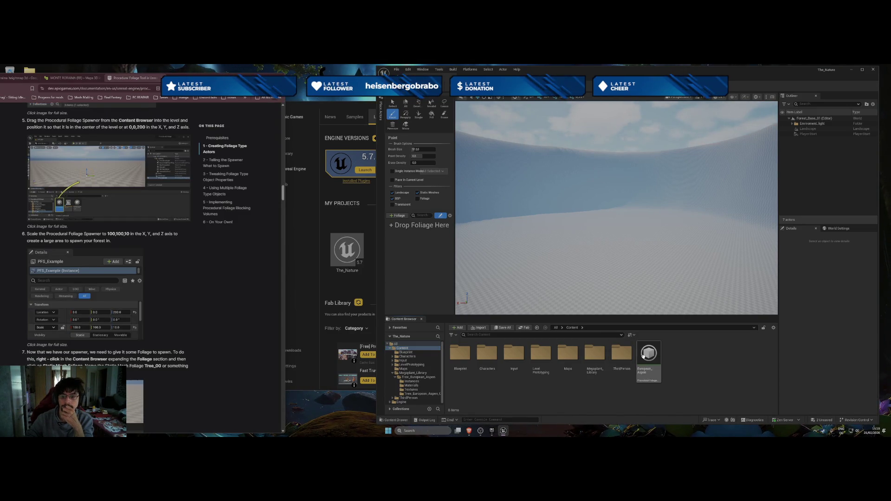
drag(643, 355, 646, 279)
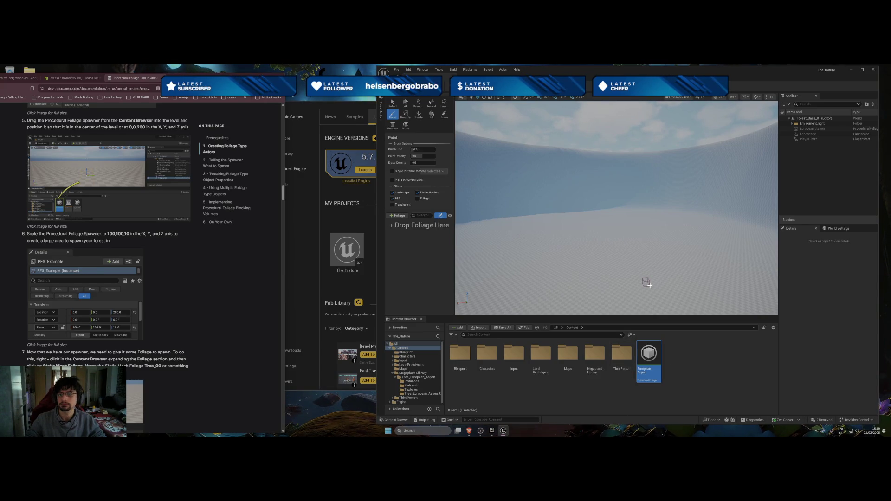
Collapse and re-expand the Forest_Base_01 and Enviroment_light folders in the Outliner
click(788, 119)
click(789, 118)
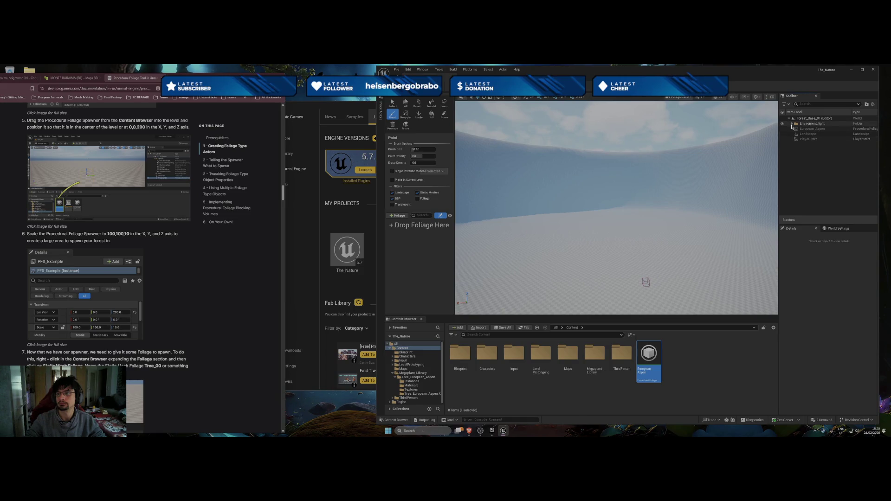
click(792, 124)
click(792, 124)
Switch to Selection mode, select the European_Aspen actor, and open its spawner asset editor
click(410, 93)
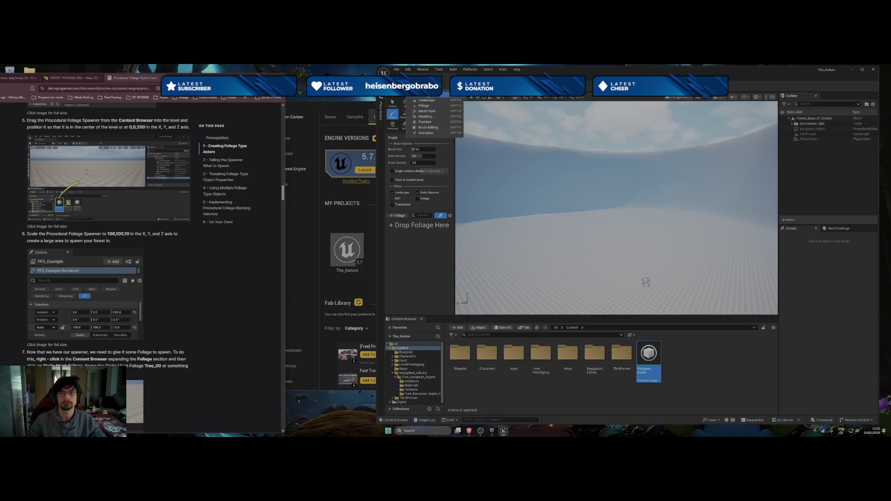
click(426, 95)
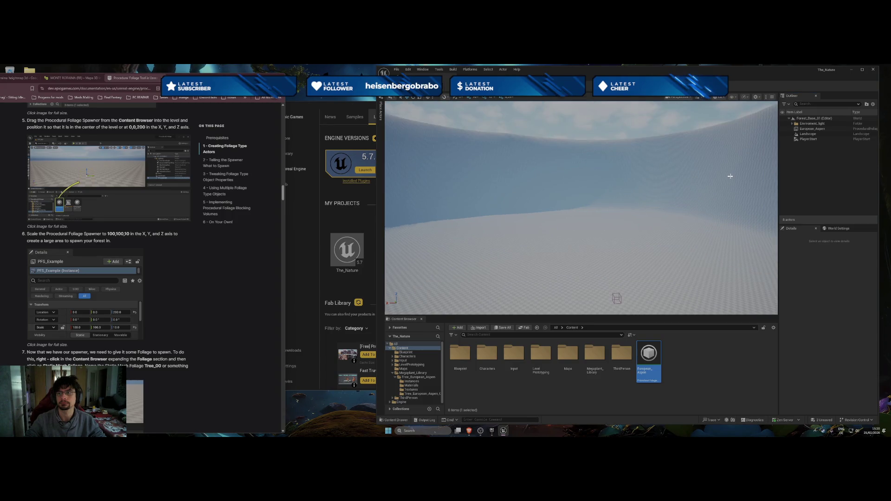
click(616, 297)
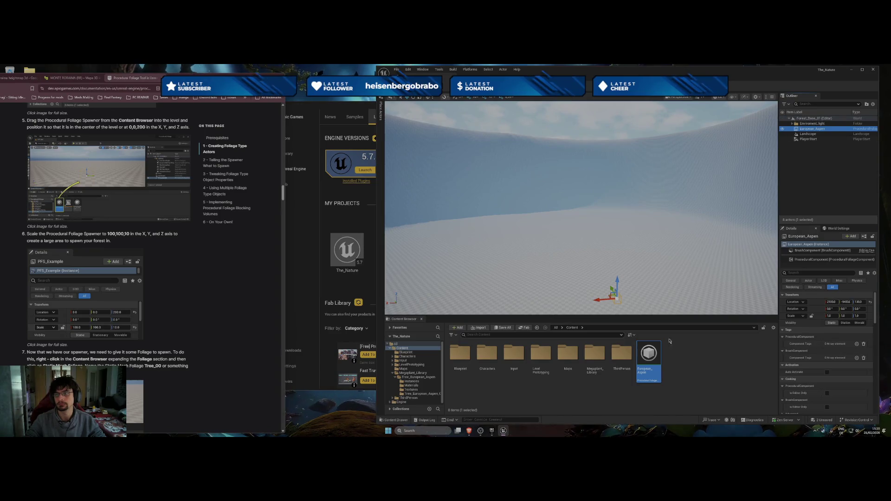
double_click(643, 373)
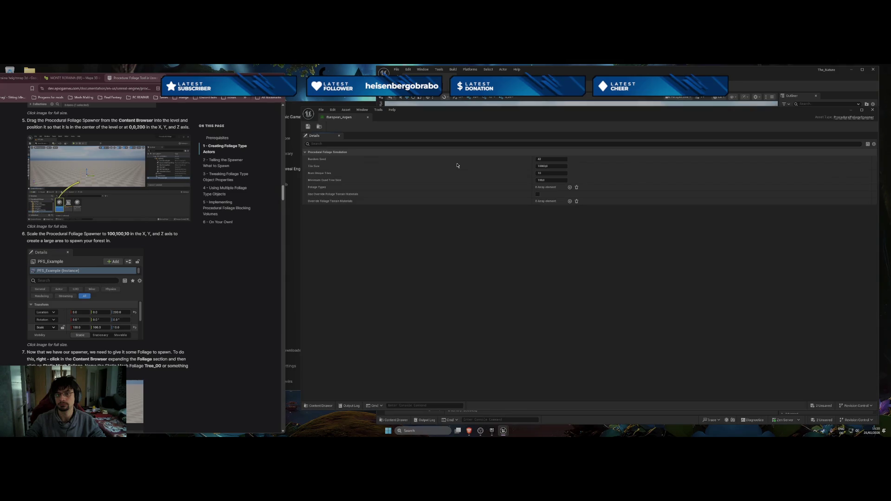
Close the asset editor and set the spawner's Scale X, Y and Z to 100
click(368, 117)
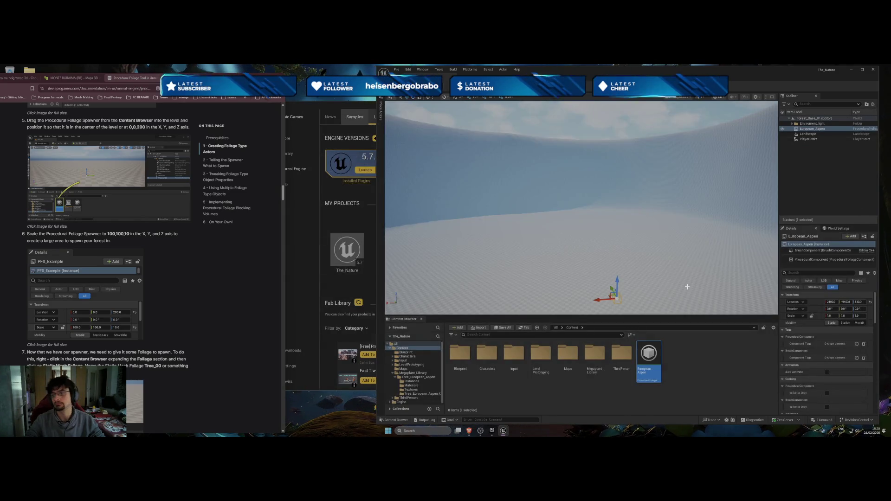
click(823, 315)
text(100)
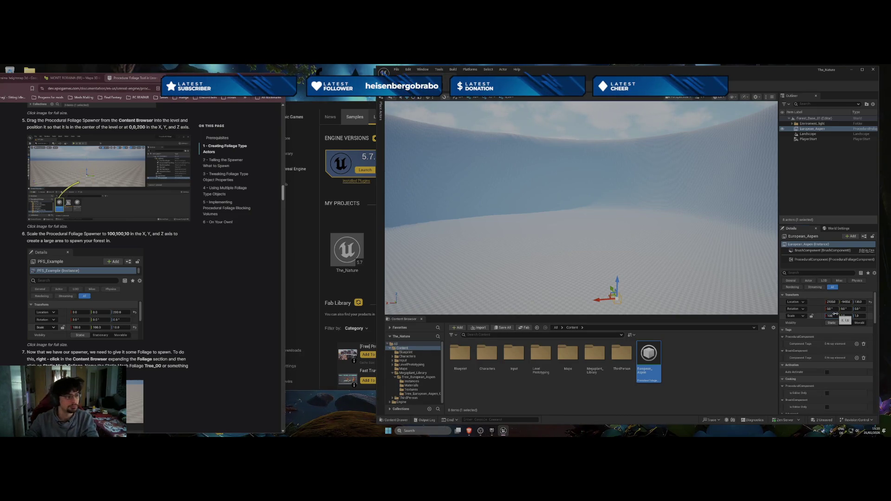
key(Return)
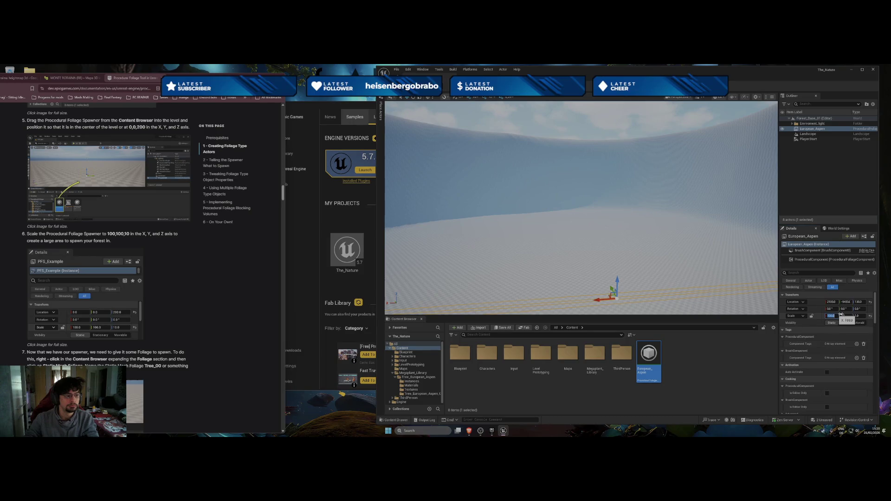
click(843, 315)
text(100)
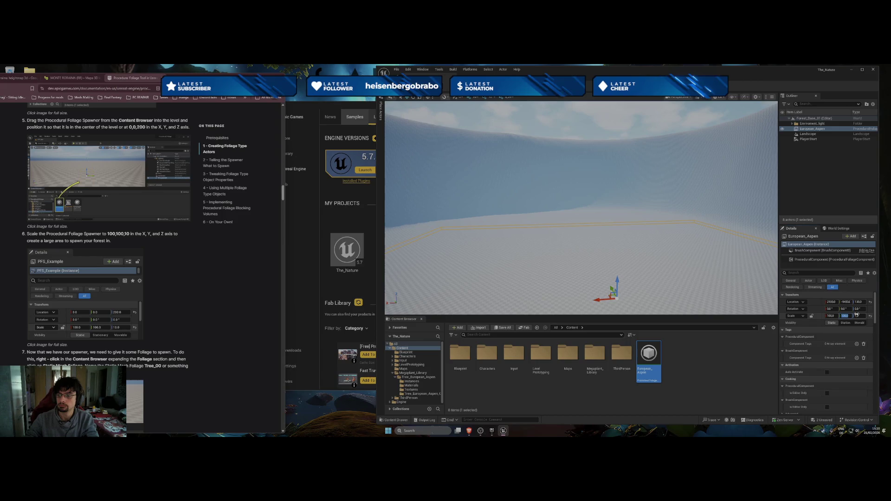
click(858, 316)
text(10)
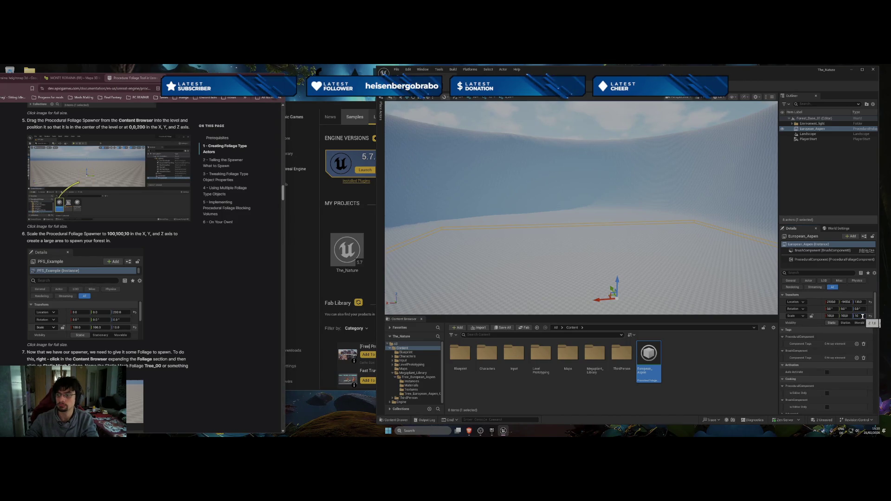
text(0)
key(Return)
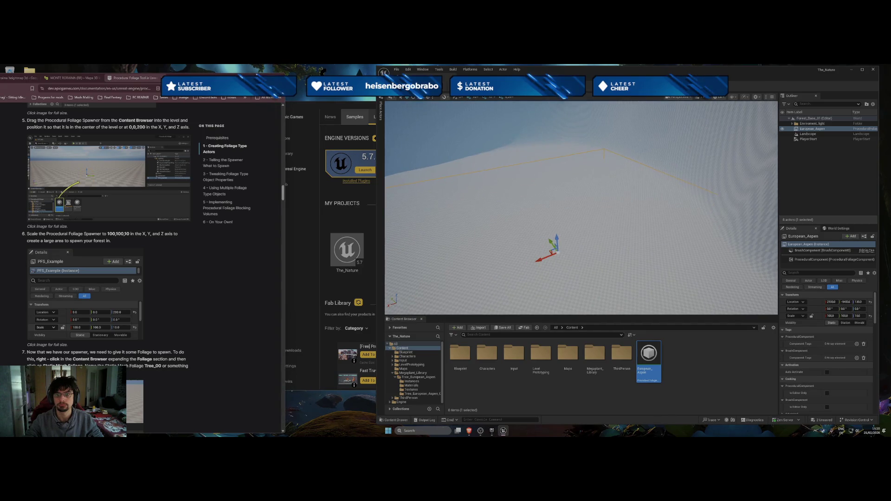
Enter 100 for the spawner's Scale X and 200 for Scale Y
click(830, 316)
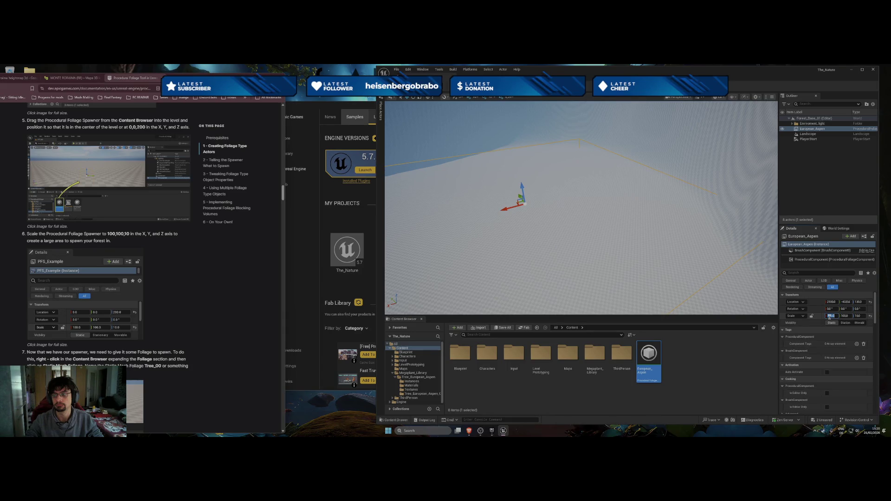
text(1)
text(00)
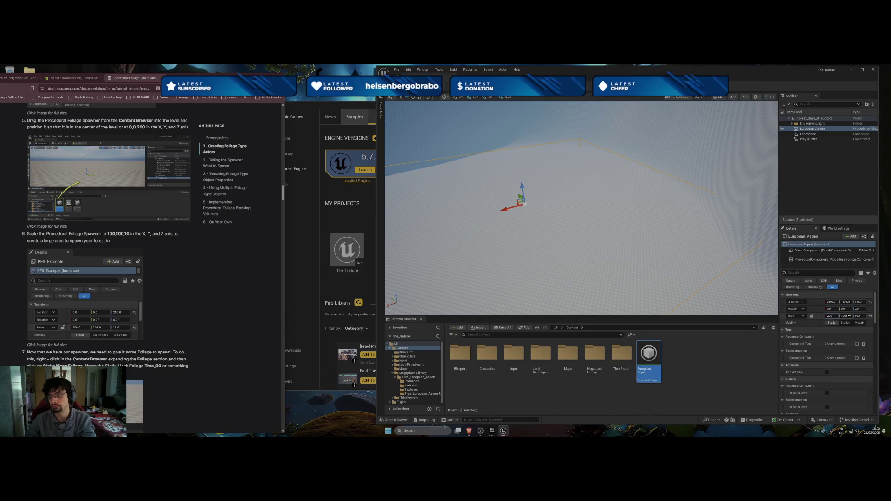
click(845, 316)
text(200)
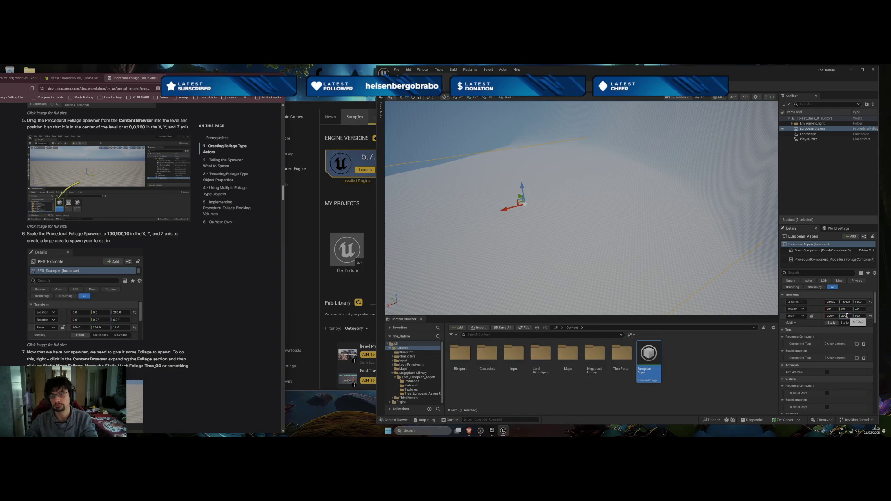
key(Return)
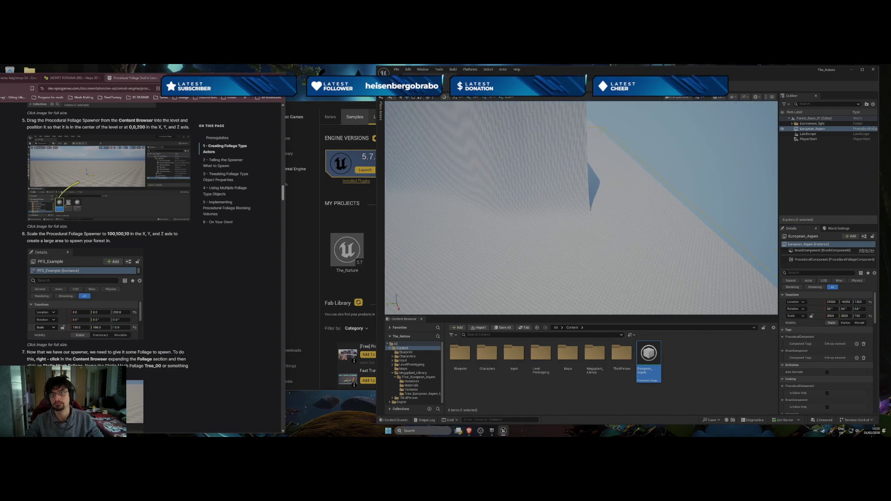
Fly the camera across the landscape and adjust the camera movement speed
scroll(580, 207, down, 2)
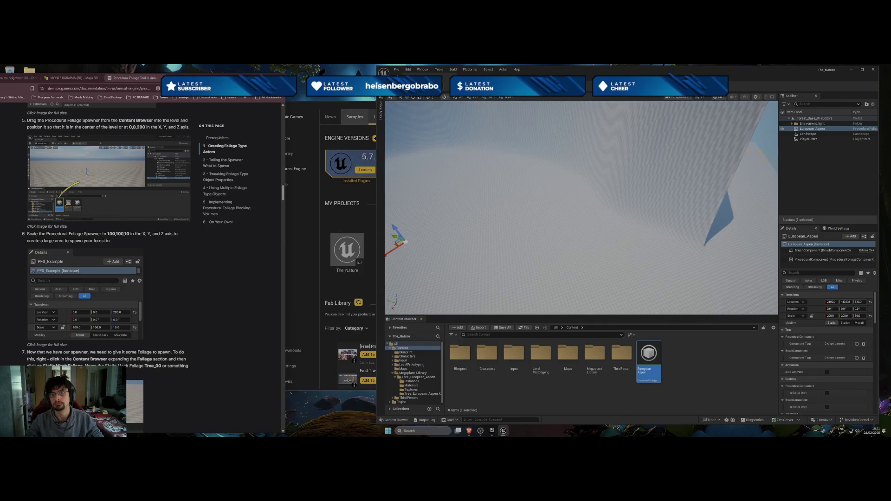
key(f)
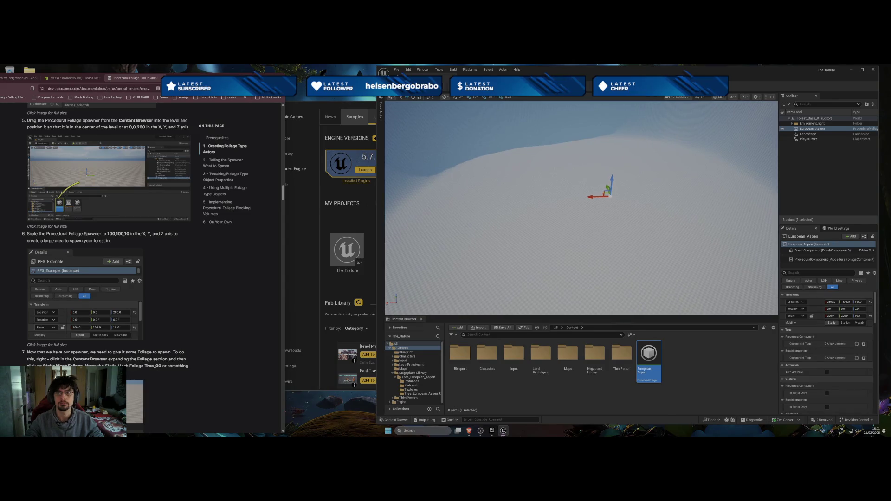
key(d)
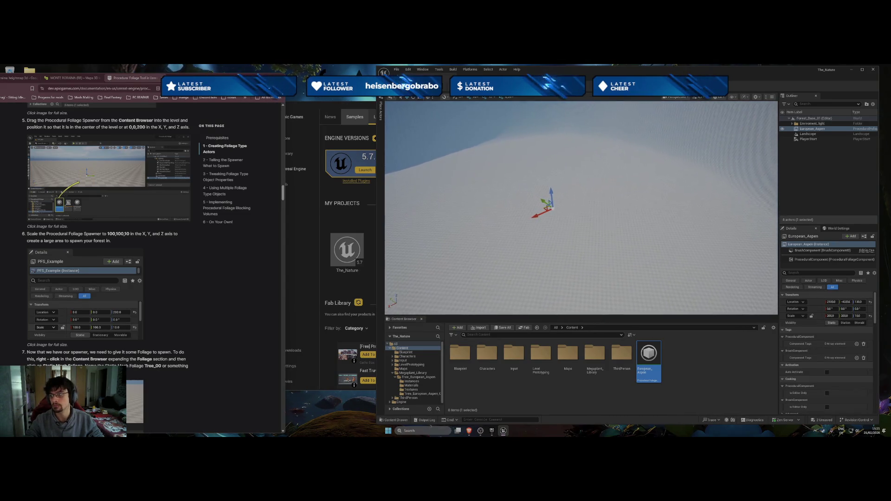
key(d)
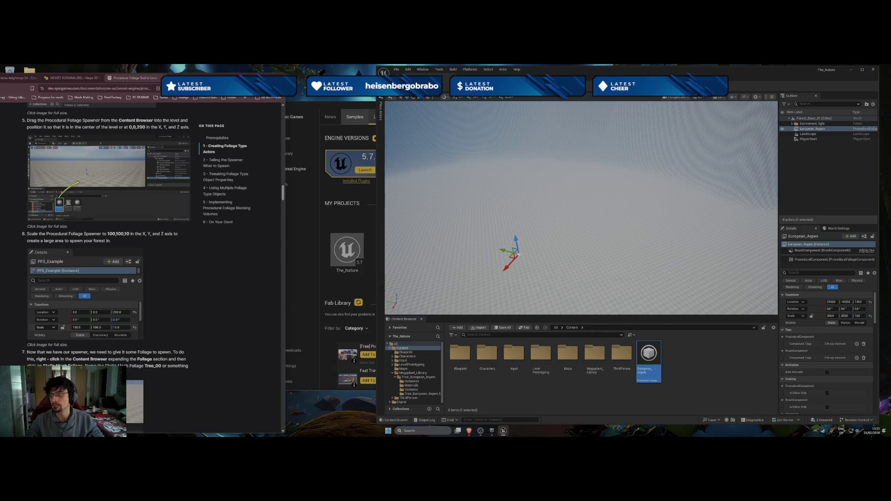
key(s)
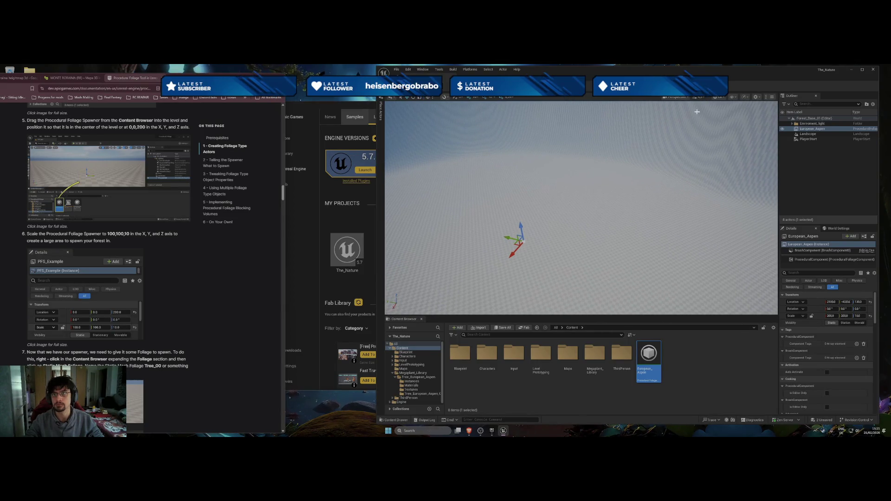
click(699, 98)
click(654, 111)
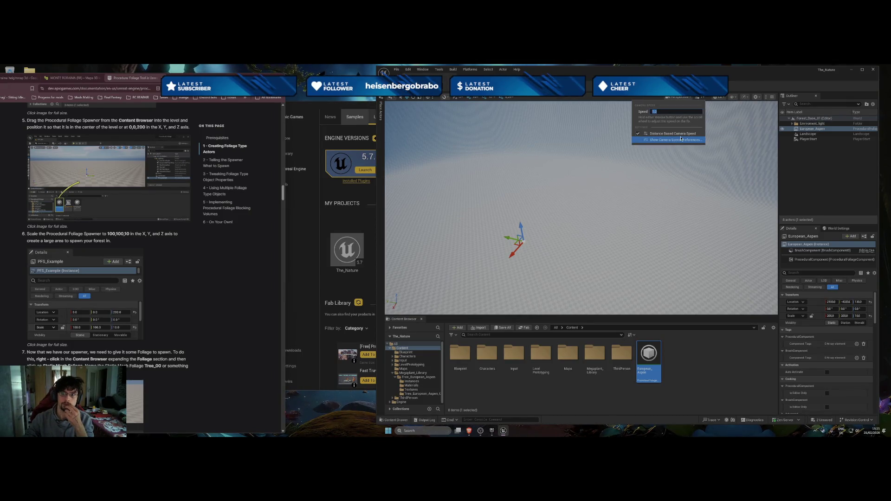
mouse_move(642, 191)
mouse_down()
mouse_move(622, 188)
mouse_move(642, 190)
mouse_up()
scroll(166, 312, down, 3)
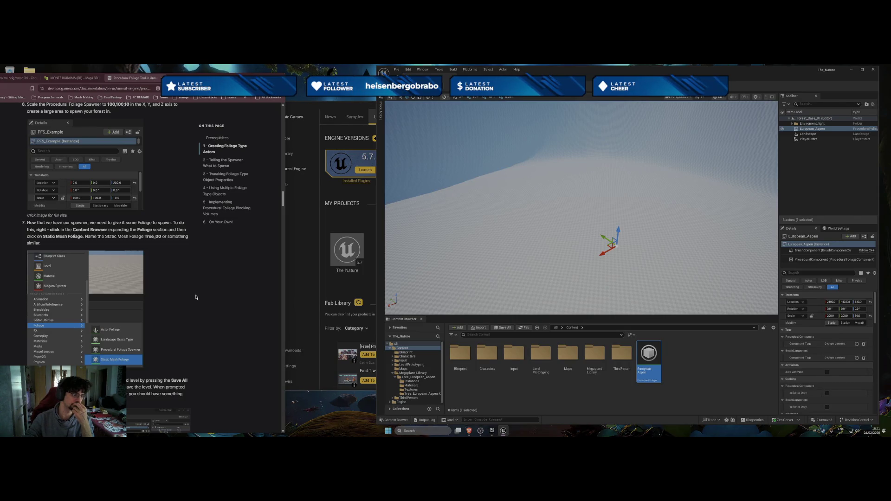
right_click(564, 394)
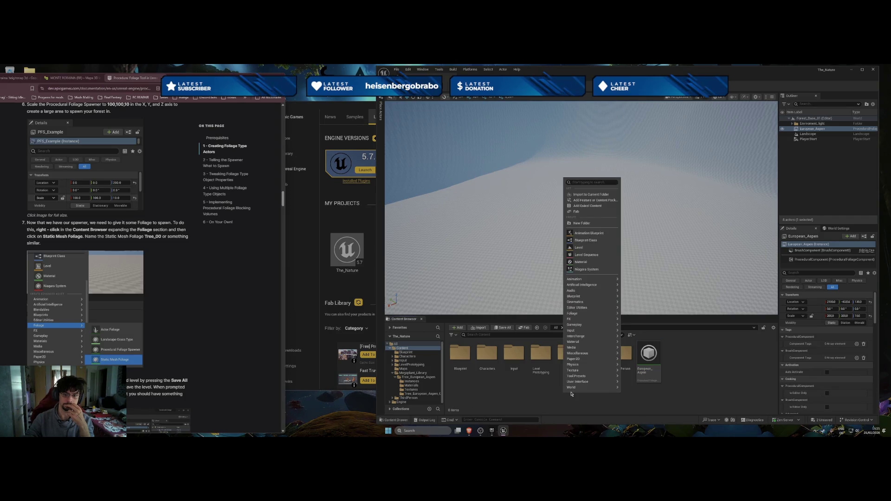
mouse_move(575, 313)
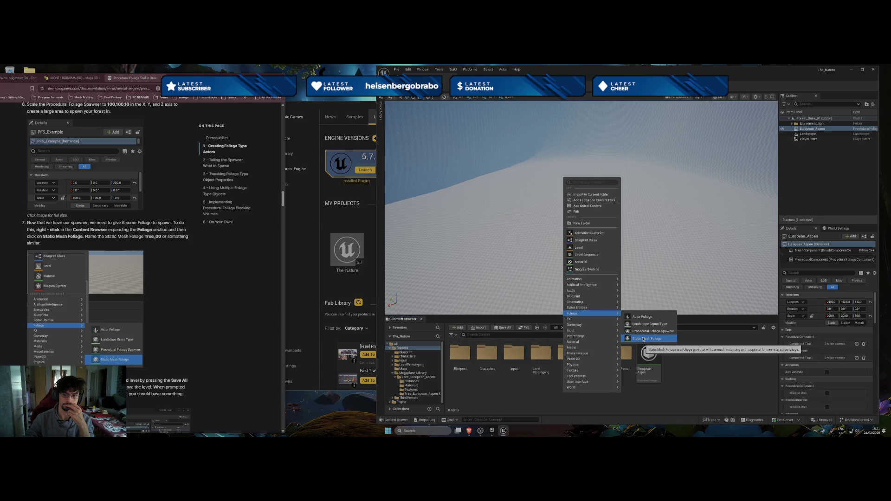
scroll(192, 316, down, 3)
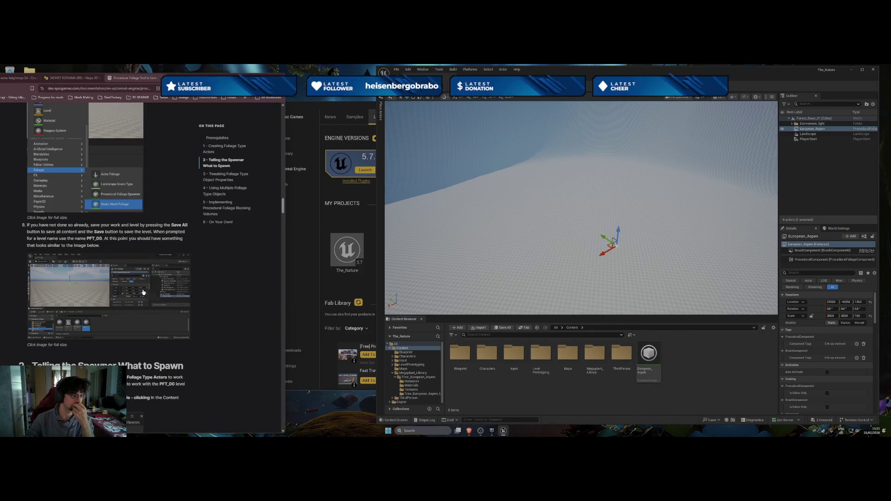
scroll(148, 297, down, 3)
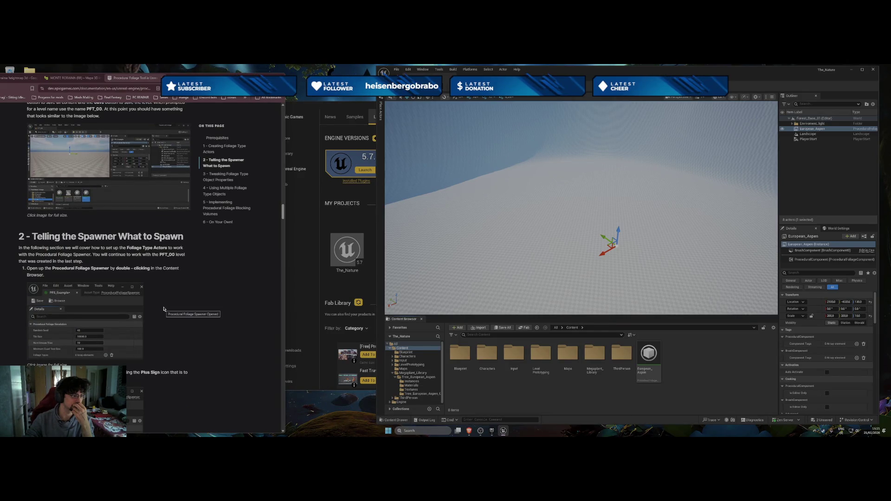
Open the European_Aspen spawner editor and add one entry to Foliage Types
double_click(649, 355)
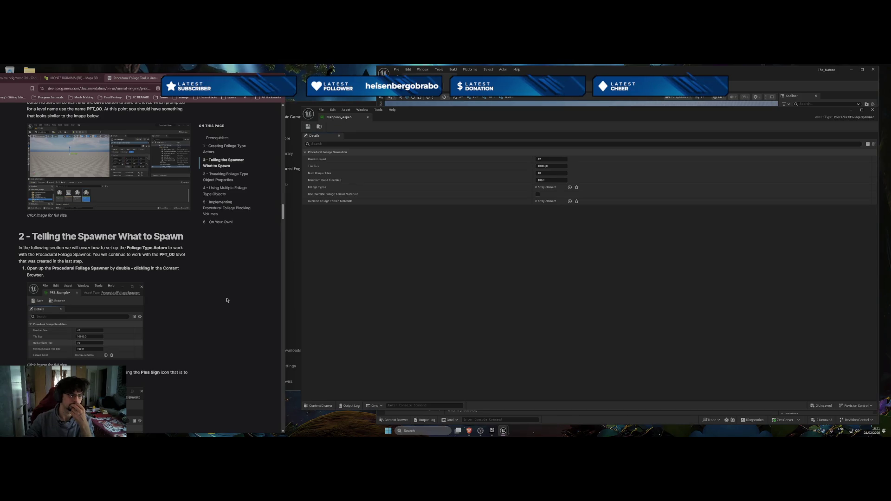
scroll(227, 300, down, 4)
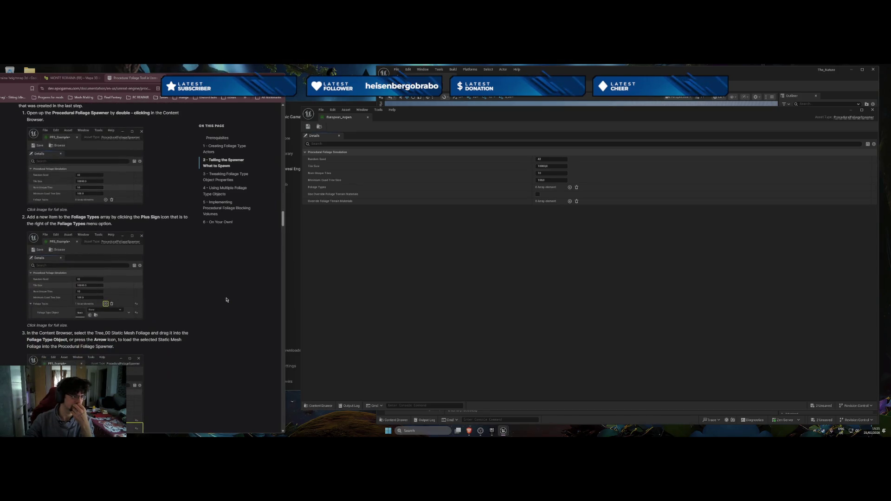
click(569, 187)
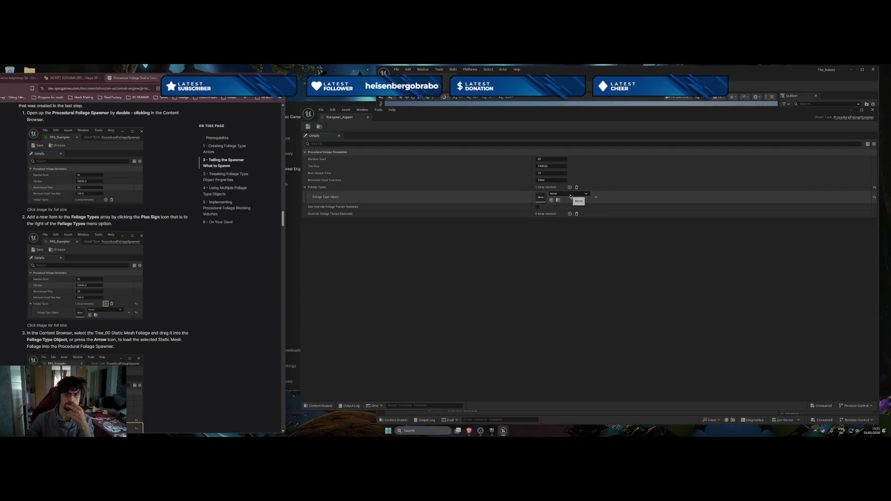
Browse the Foliage Type Object picker without choosing, then move and narrow the editor window
click(570, 195)
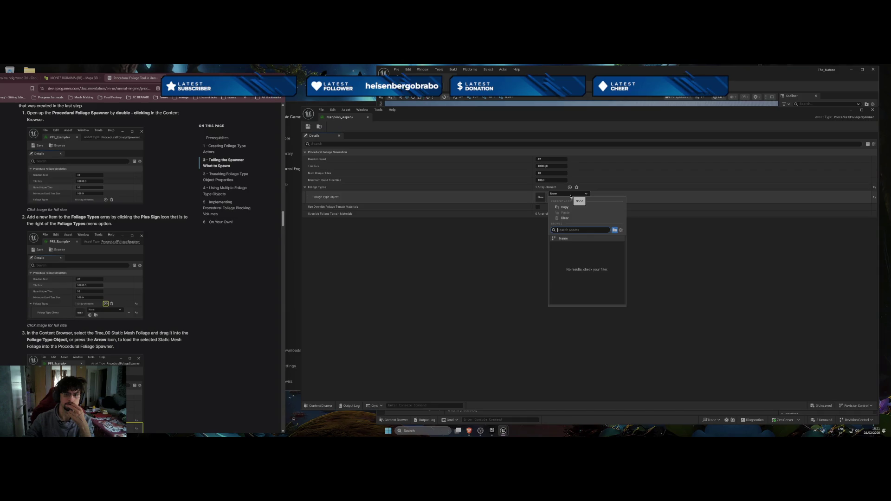
click(614, 230)
click(621, 231)
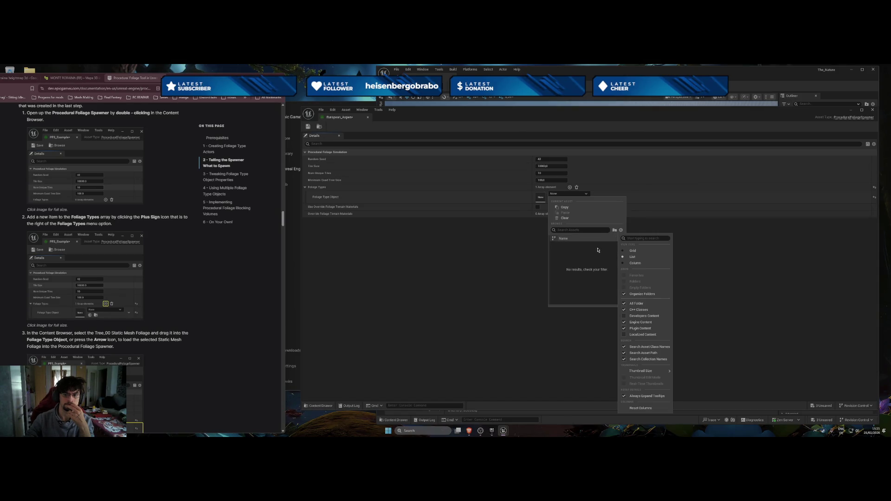
click(529, 258)
drag(595, 116, 597, 114)
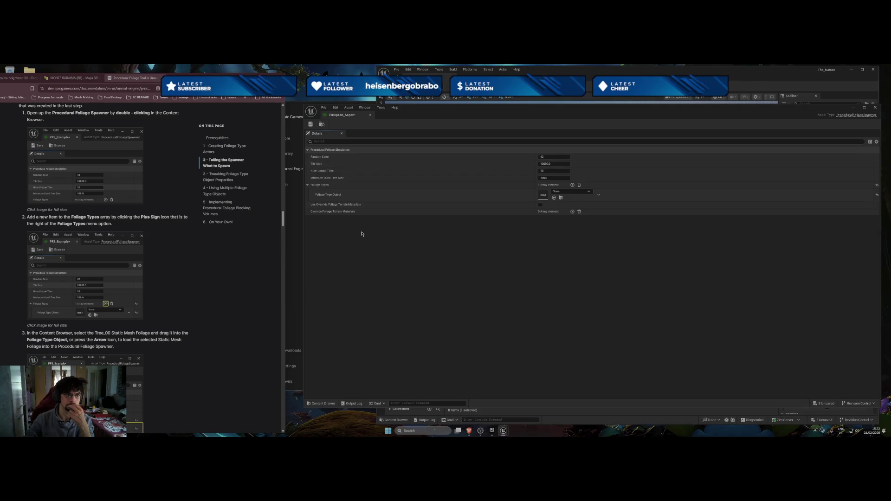
mouse_move(302, 253)
mouse_down()
mouse_move(616, 247)
mouse_move(592, 247)
mouse_up()
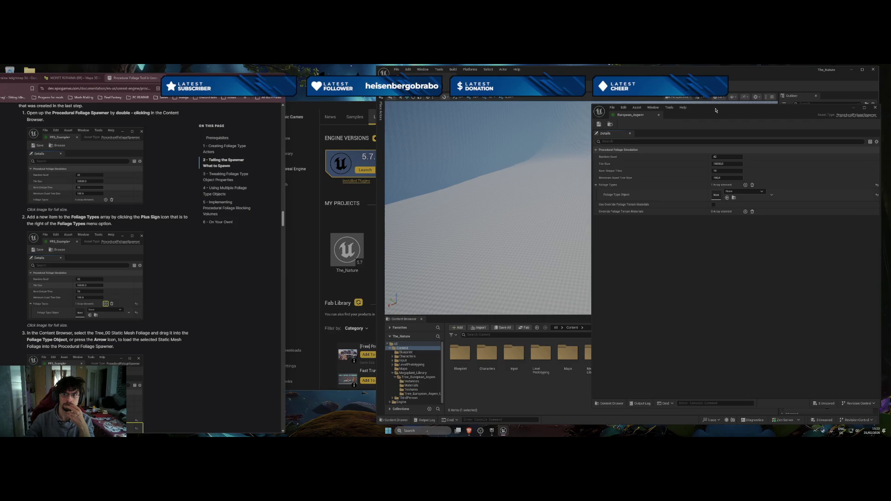
drag(688, 114, 190, 108)
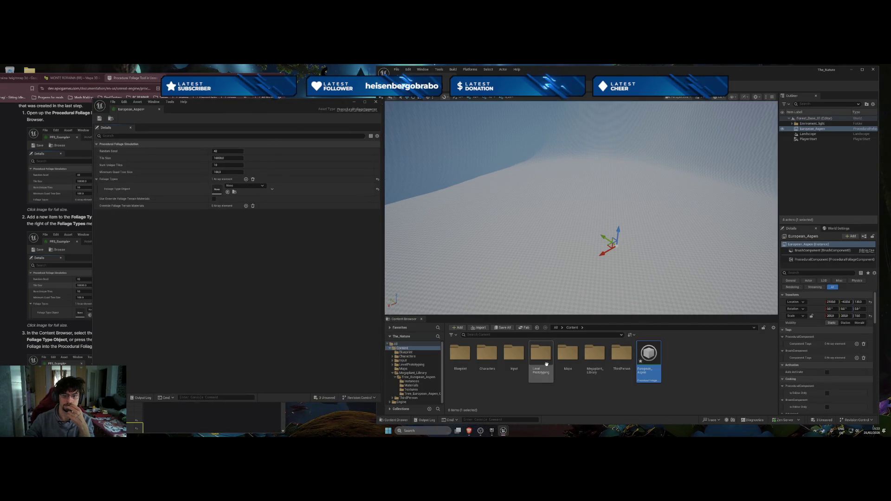
double_click(540, 355)
double_click(487, 355)
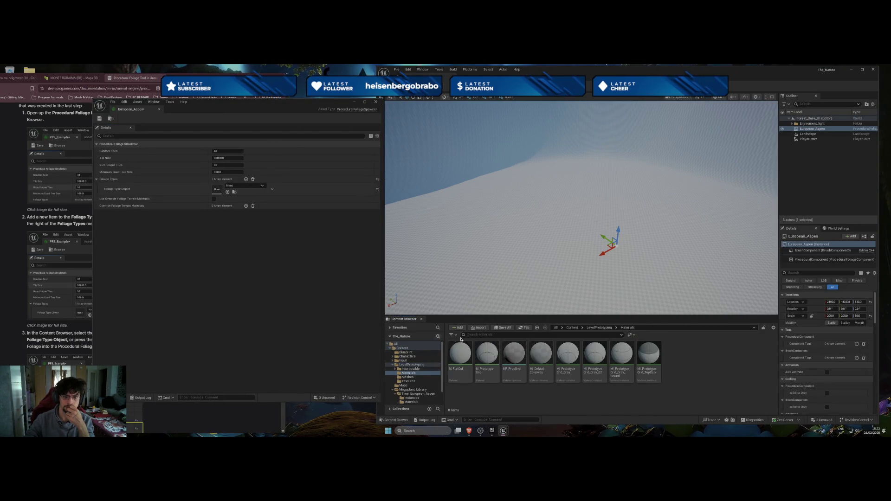
click(537, 328)
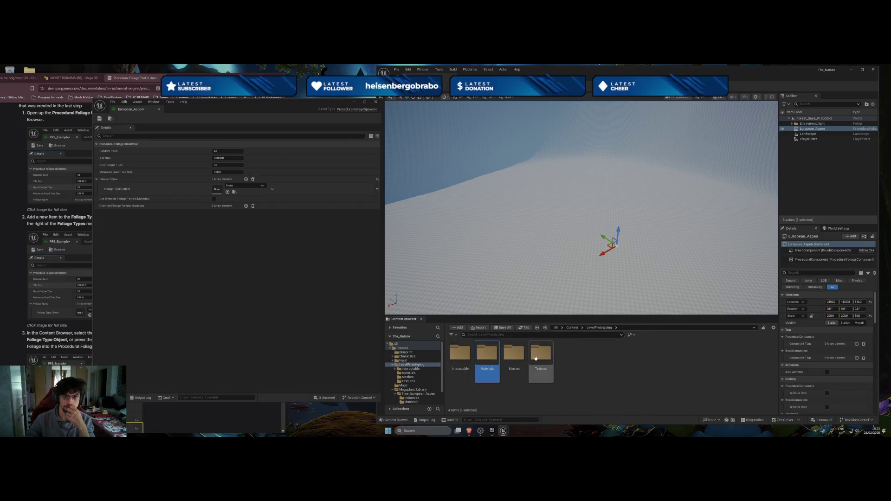
double_click(458, 365)
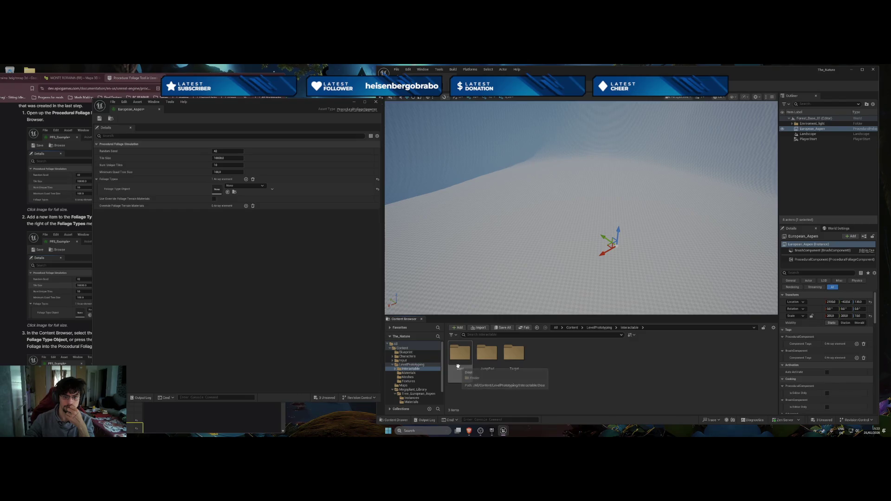
click(536, 328)
click(537, 328)
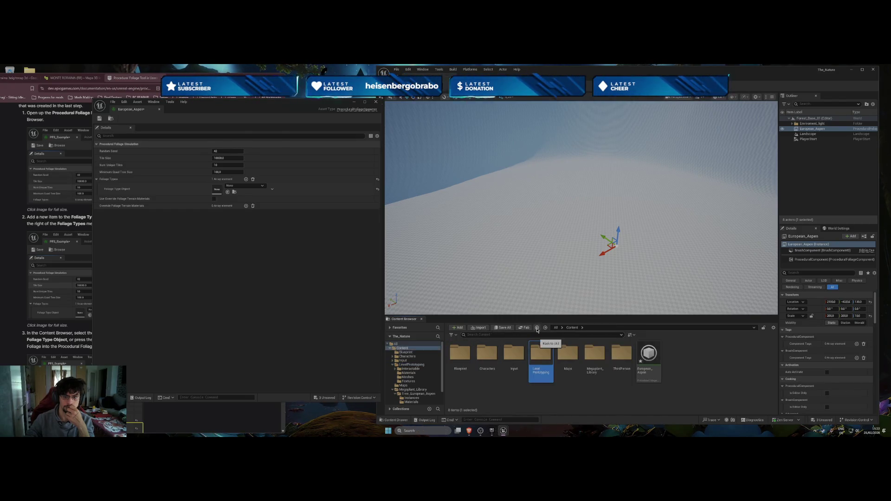
double_click(594, 357)
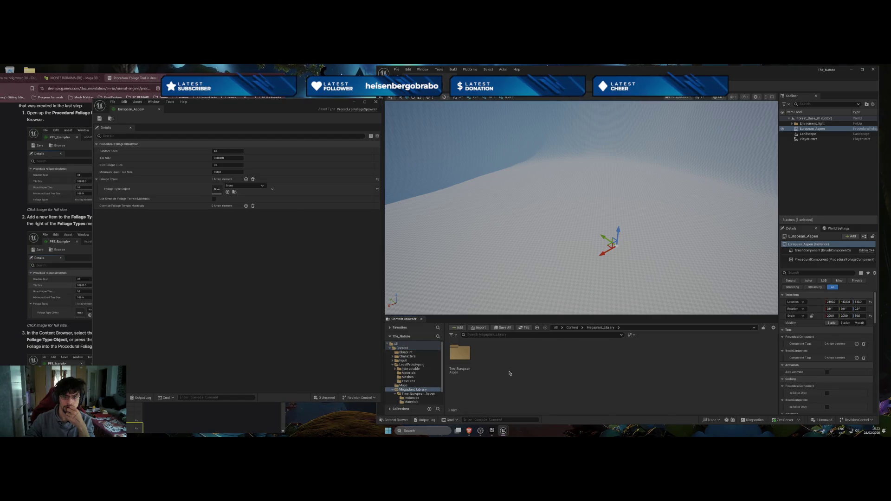
double_click(464, 366)
double_click(486, 357)
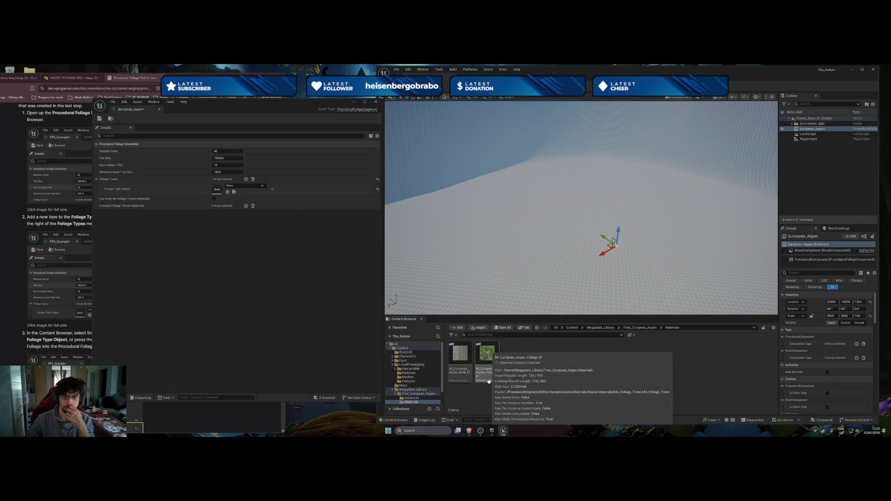
click(536, 328)
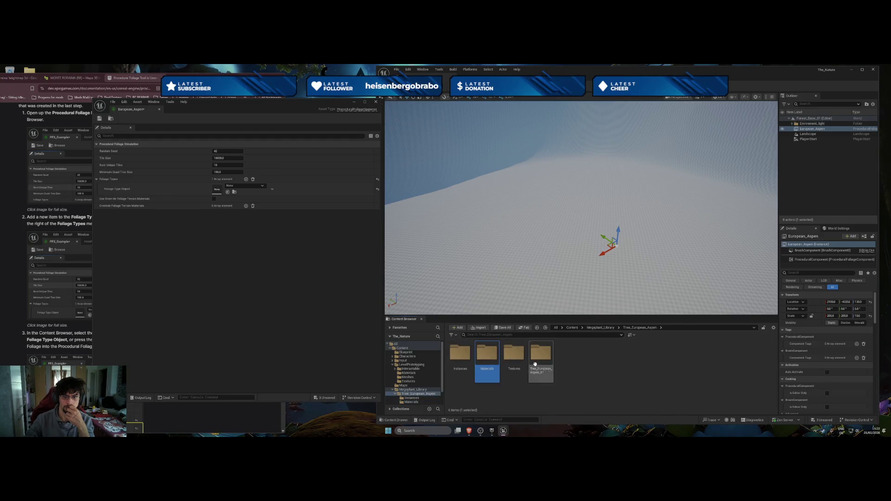
double_click(541, 359)
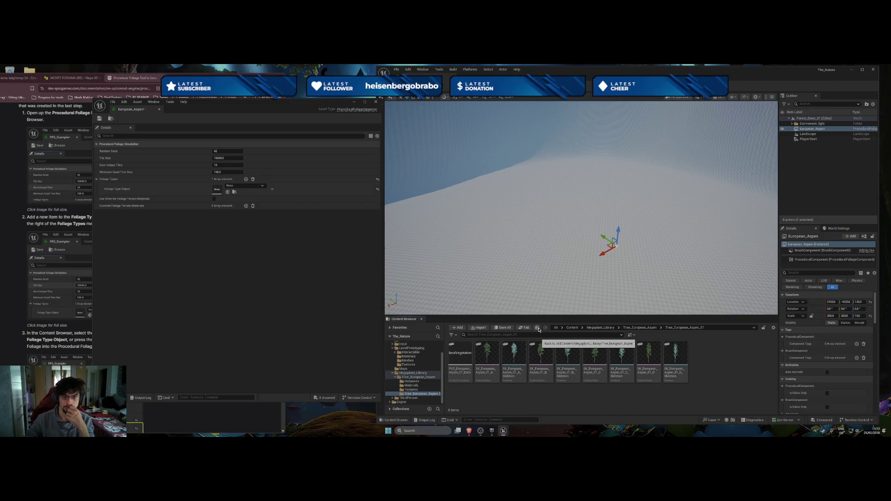
click(538, 328)
key(Left)
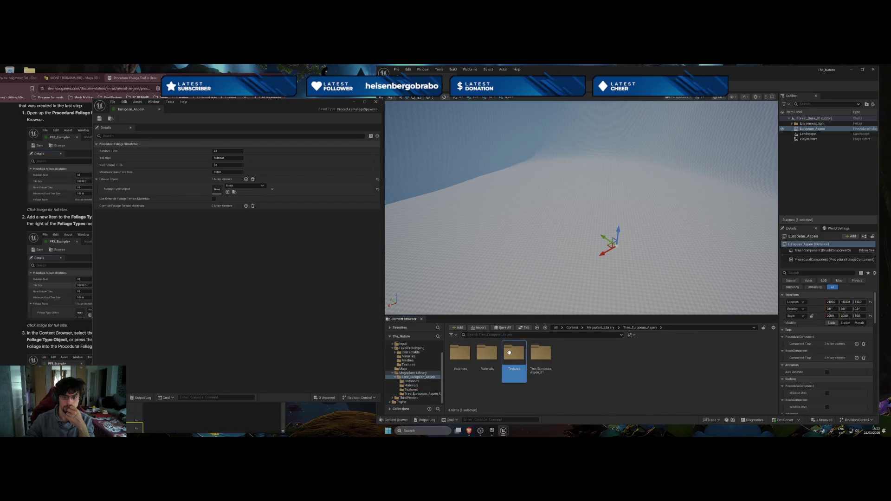
key(Return)
click(537, 328)
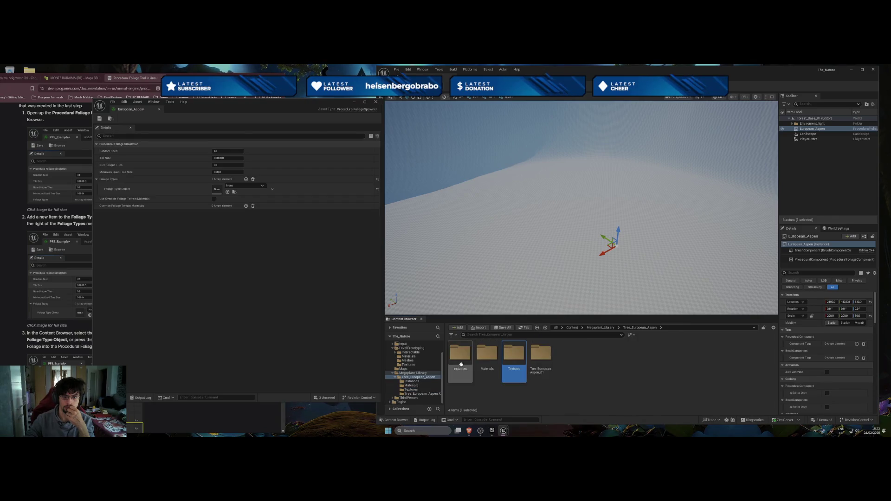
double_click(460, 357)
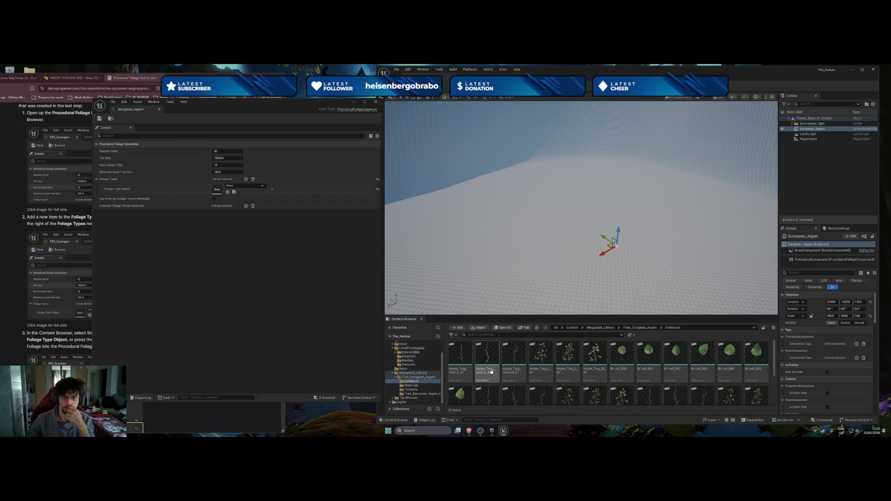
scroll(492, 371, down, 2)
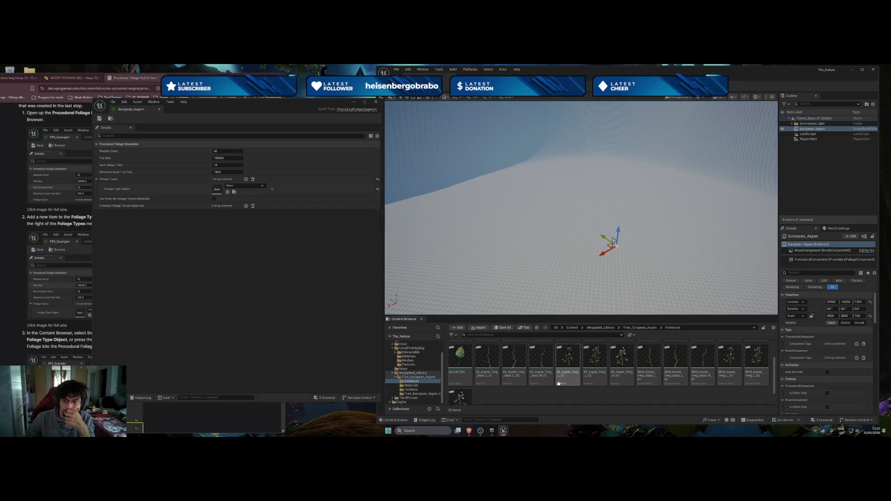
scroll(559, 384, down, 1)
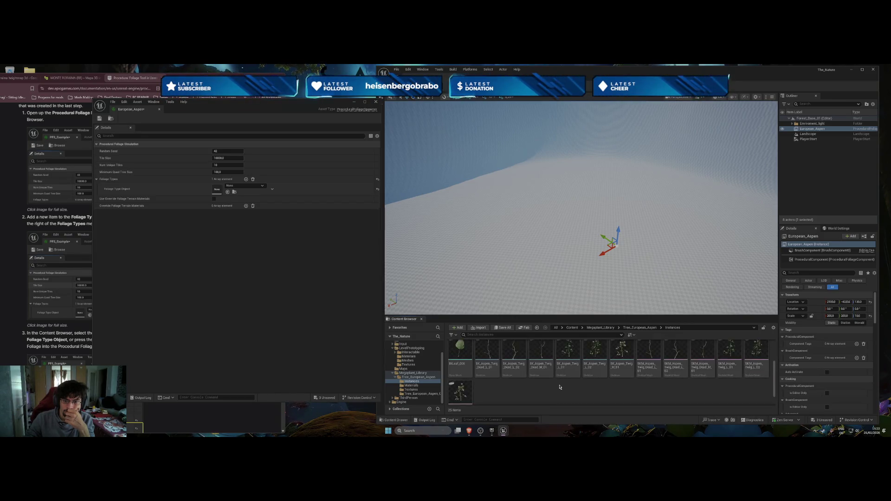
scroll(501, 390, up, 3)
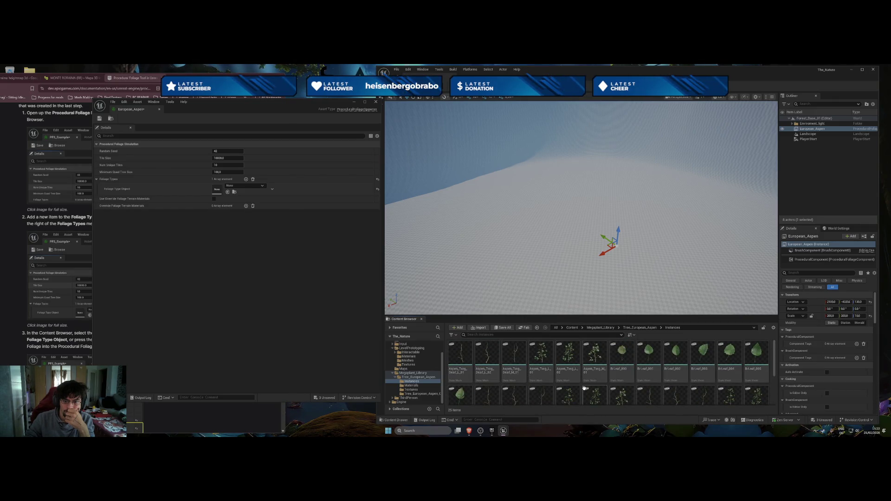
mouse_move(567, 377)
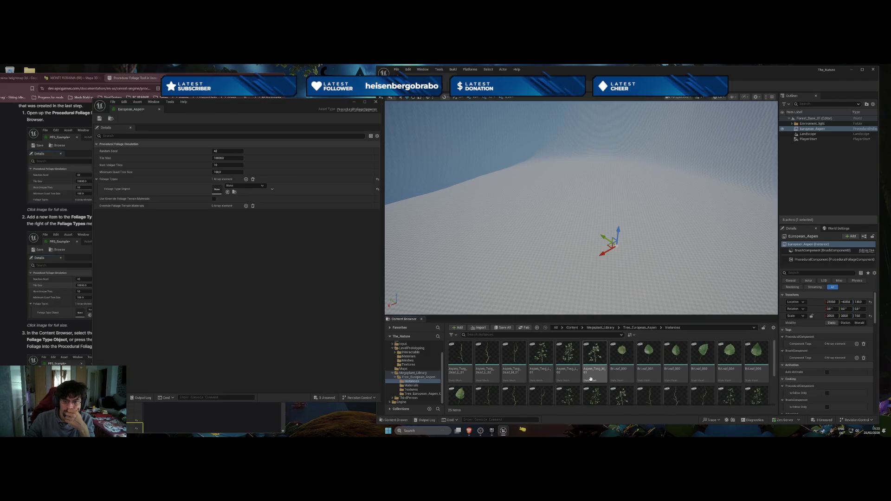
mouse_move(599, 380)
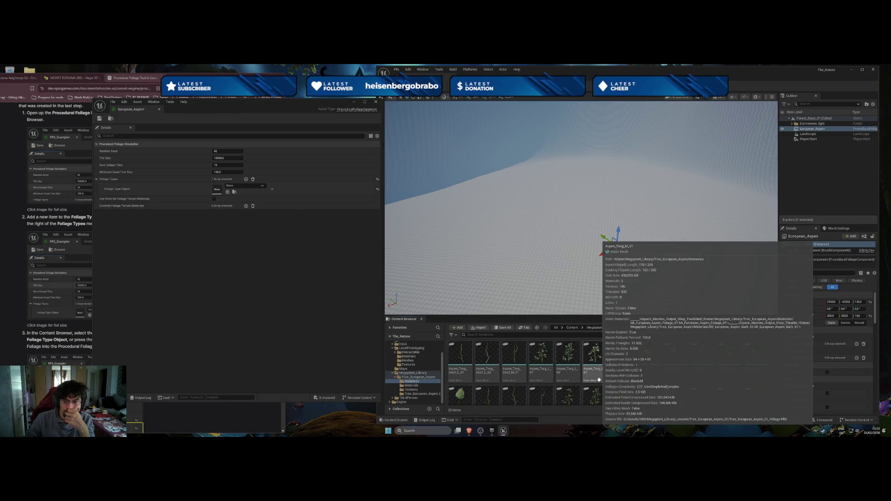
click(538, 328)
click(537, 328)
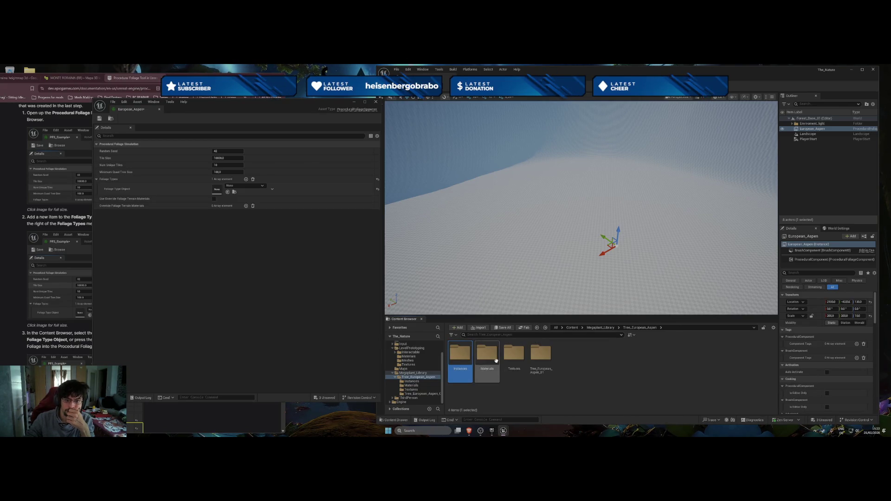
click(537, 328)
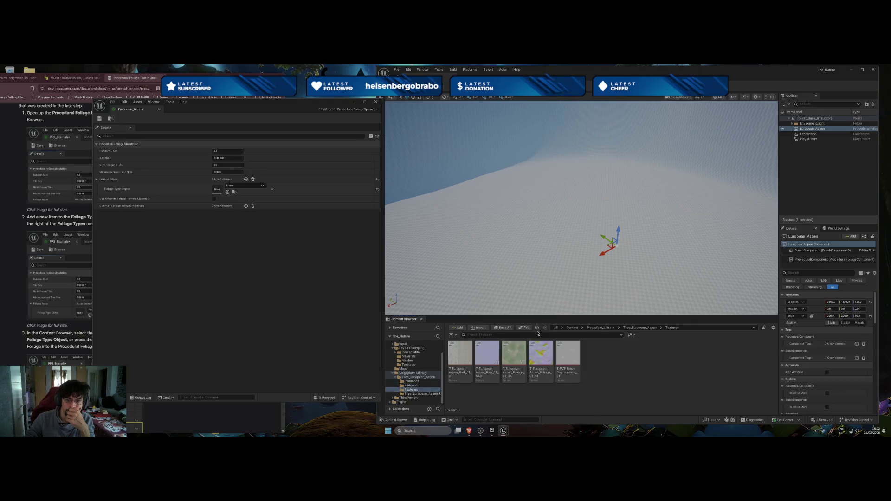
double_click(538, 357)
mouse_move(533, 357)
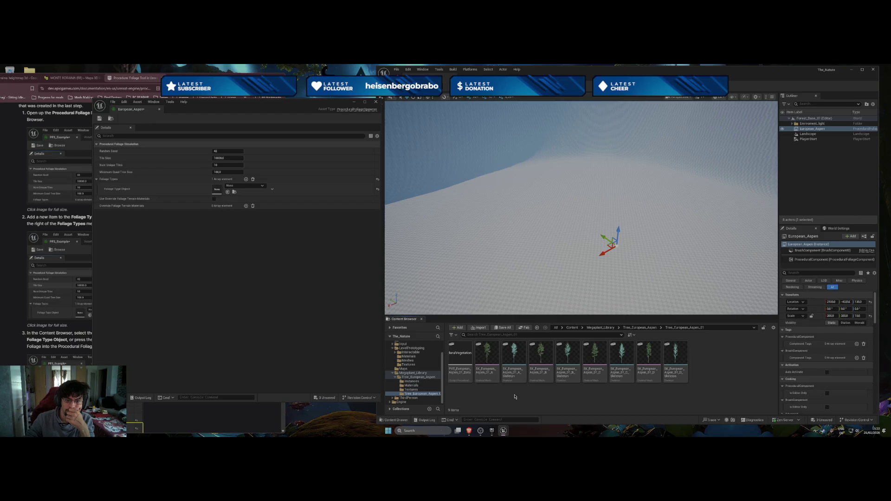
mouse_move(454, 373)
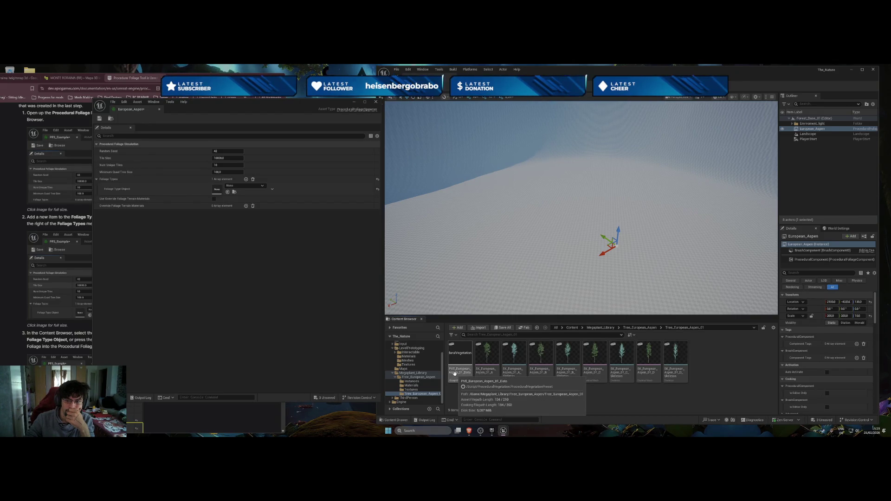
drag(455, 371, 482, 318)
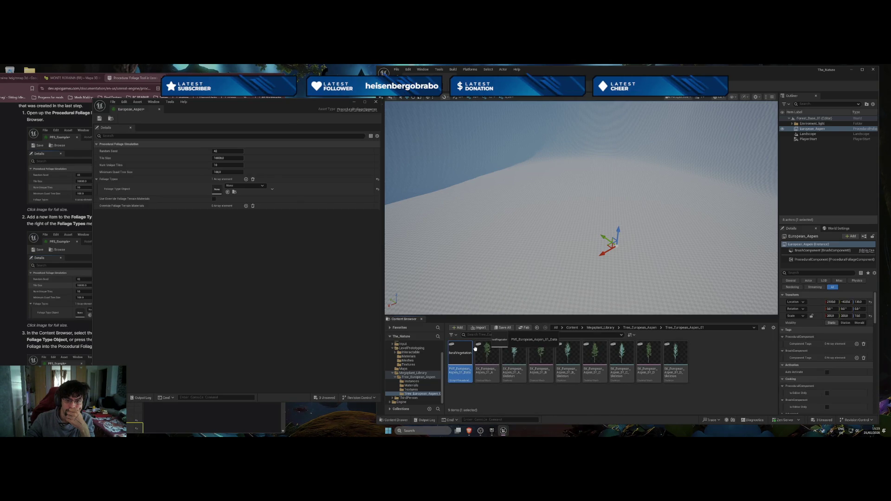
drag(474, 362, 504, 297)
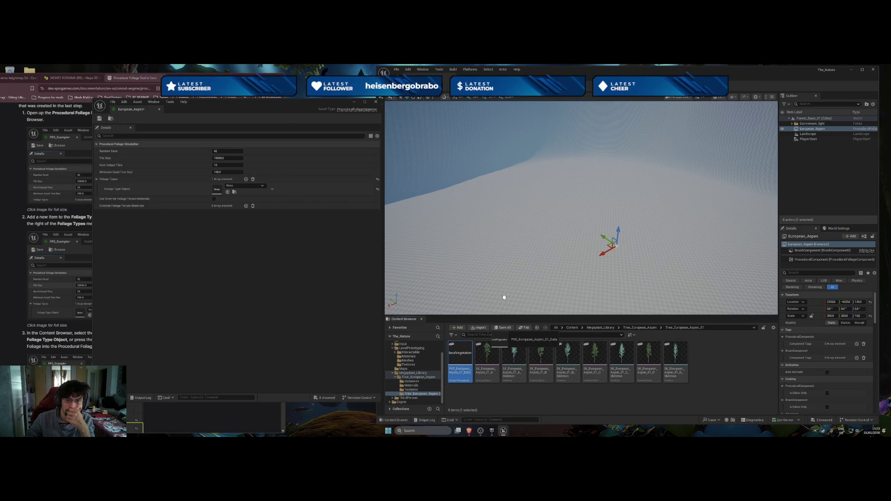
click(482, 362)
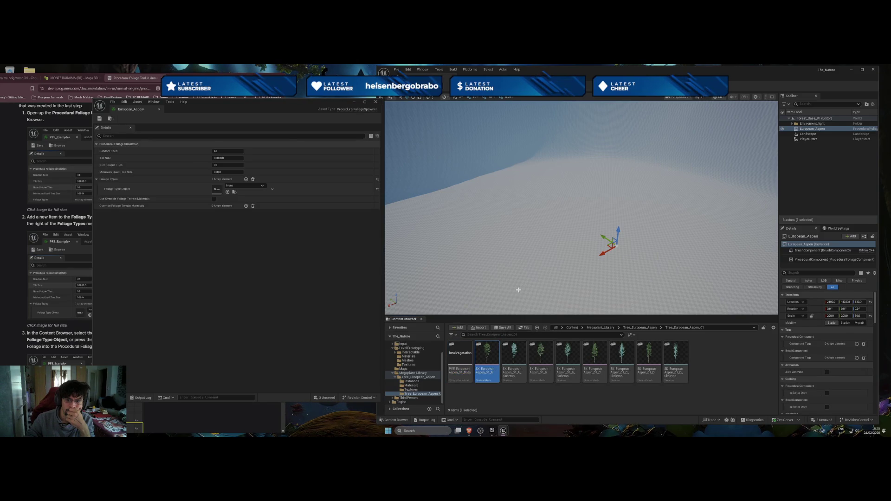
mouse_move(482, 362)
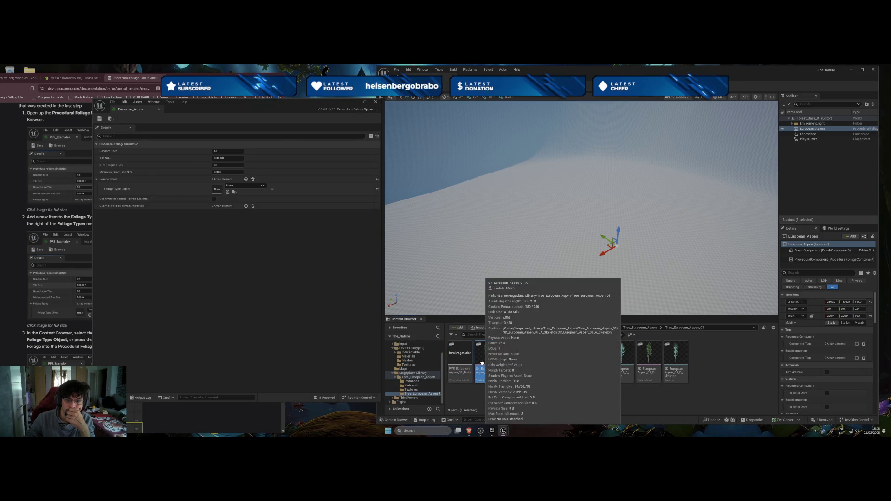
click(529, 266)
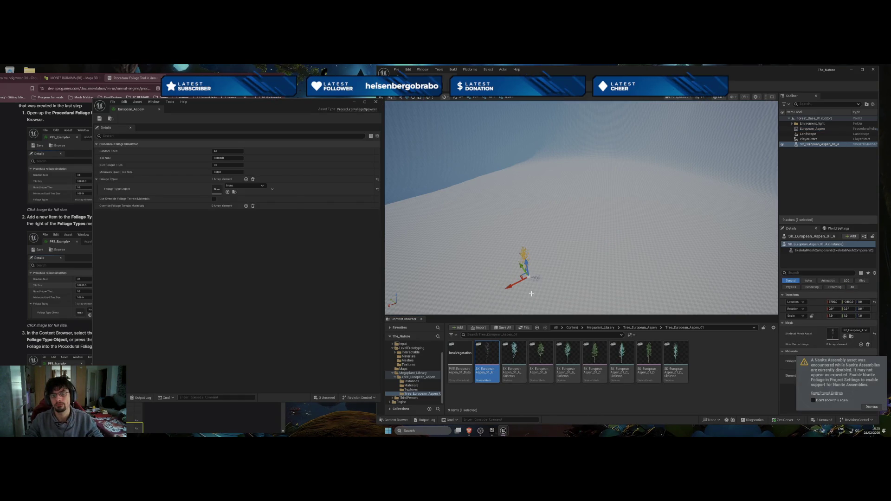
drag(532, 292, 531, 335)
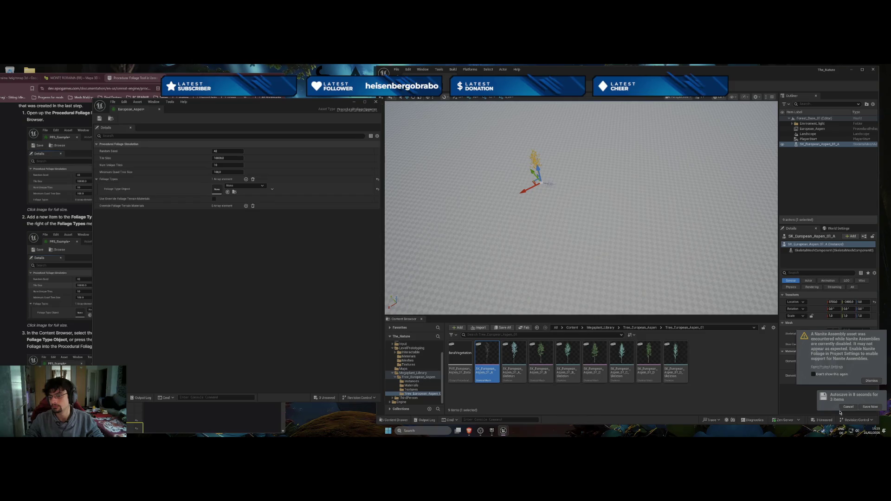
click(881, 407)
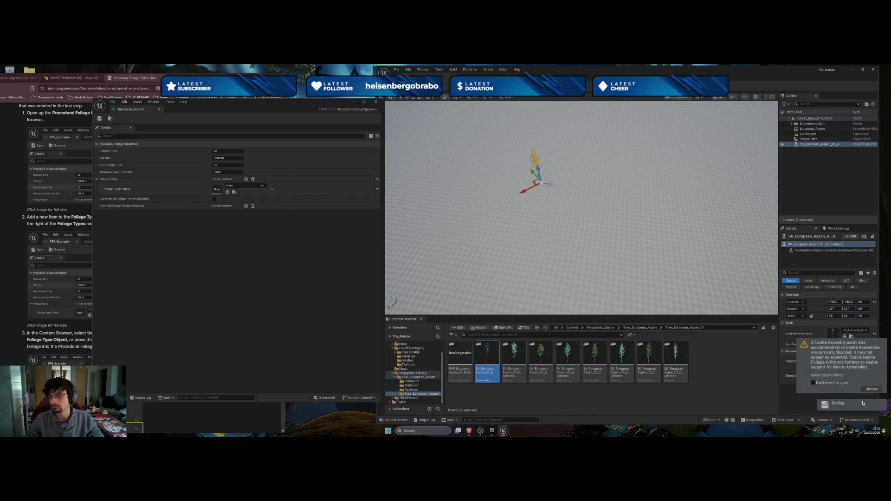
click(832, 385)
click(841, 386)
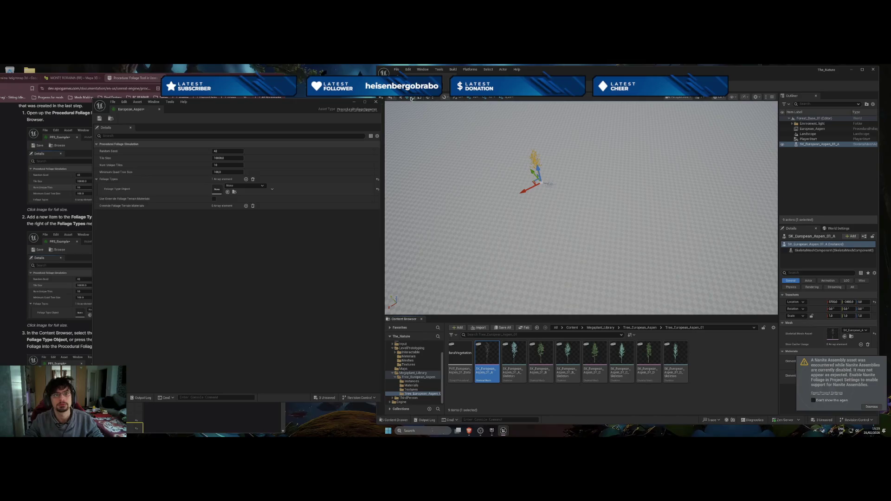
mouse_move(580, 208)
mouse_down()
mouse_move(598, 155)
mouse_move(599, 182)
mouse_up()
double_click(804, 133)
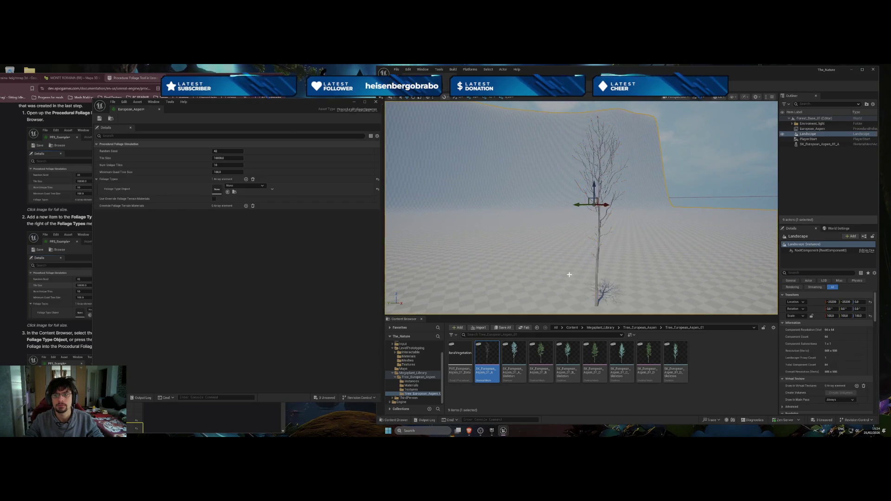
click(803, 144)
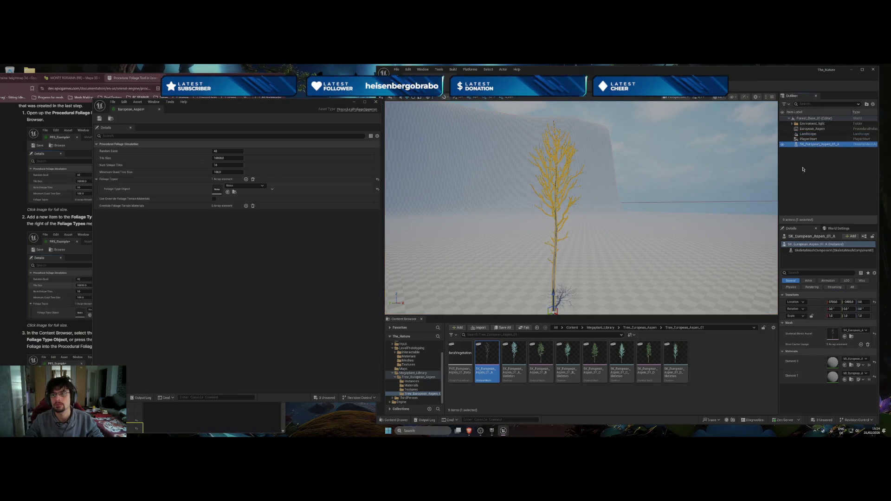
key(Delete)
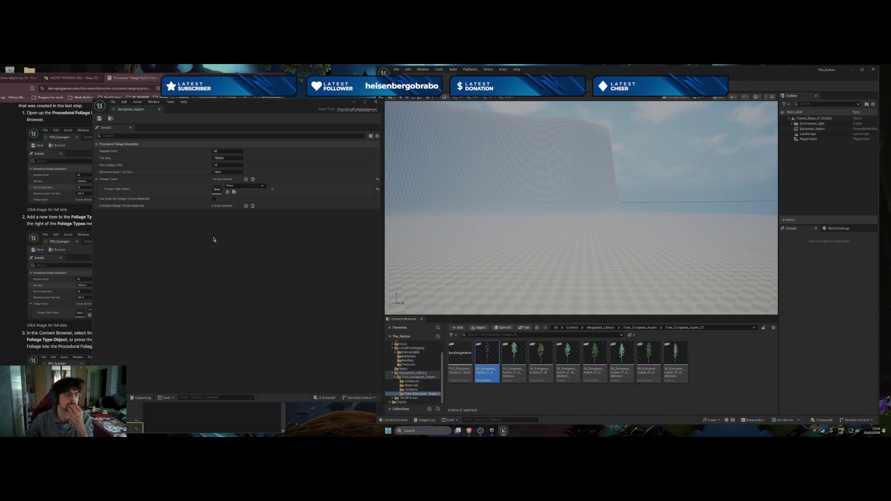
Close the spawner editor and create a new Static Mesh Foliage asset in Content
click(376, 103)
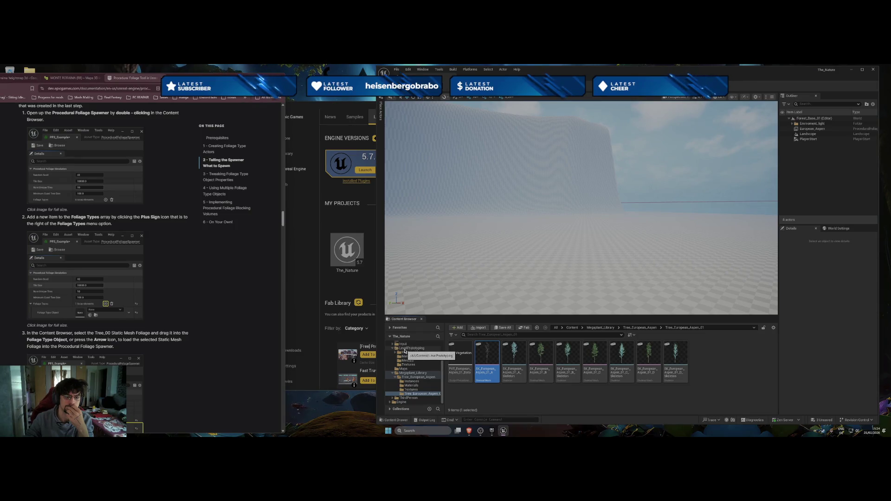
scroll(404, 351, up, 2)
click(402, 347)
right_click(570, 383)
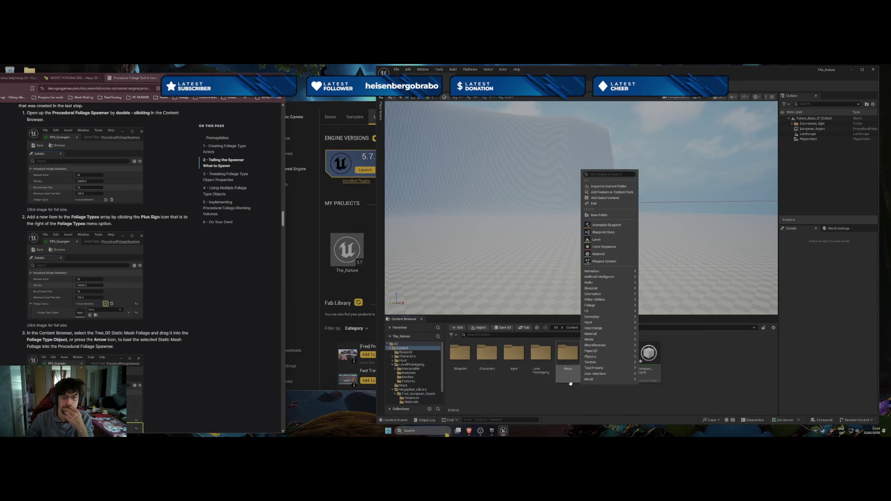
scroll(178, 270, up, 10)
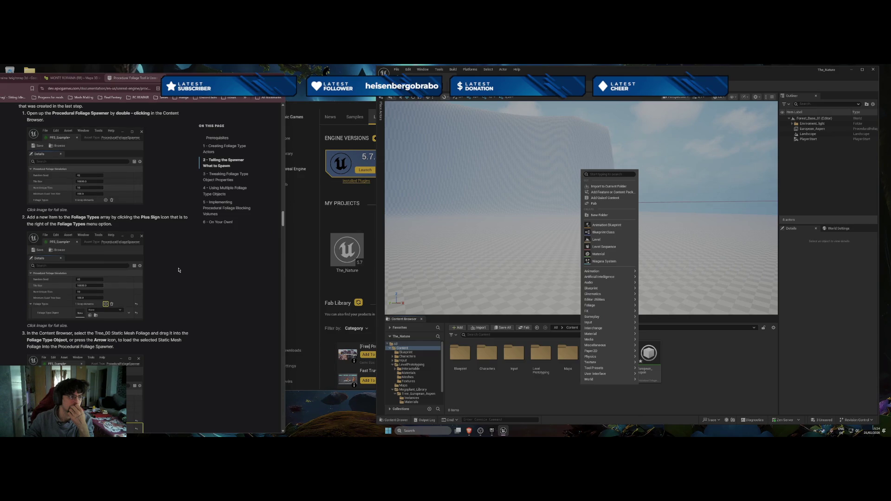
mouse_move(624, 317)
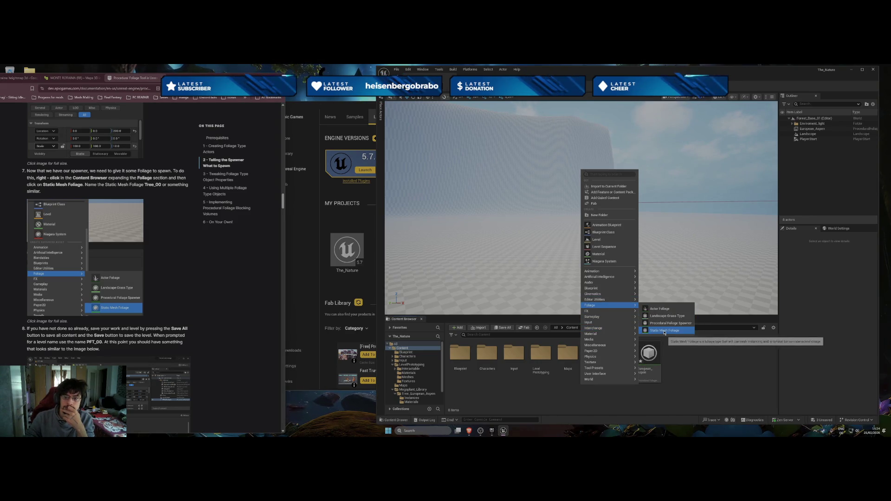
click(664, 330)
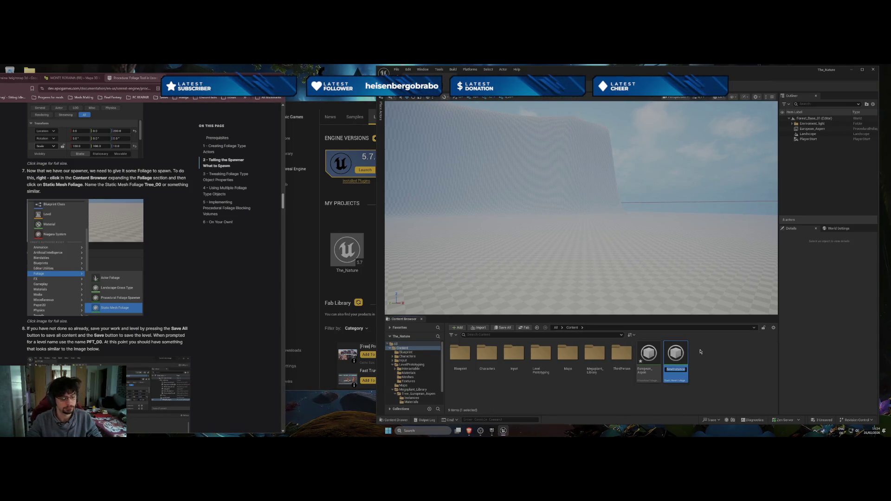
Name the new foliage asset European_Aspen_Mesh and open it for editing
text(Eu)
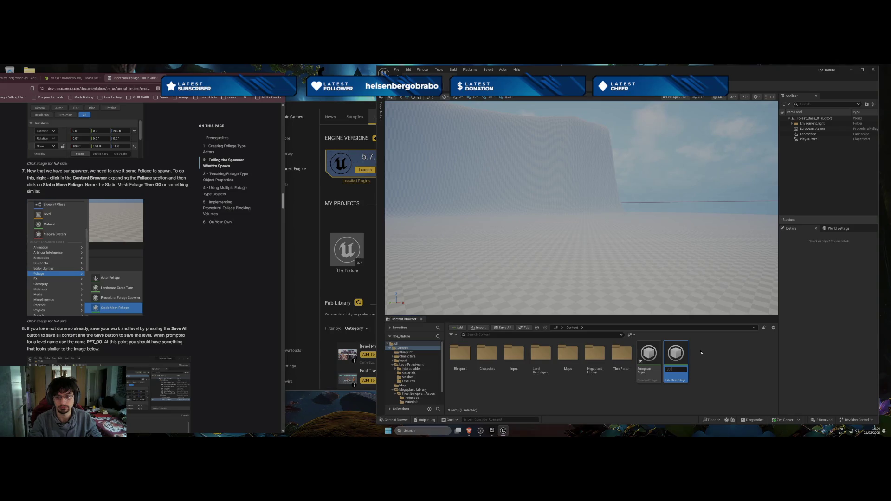
text(ropean_as)
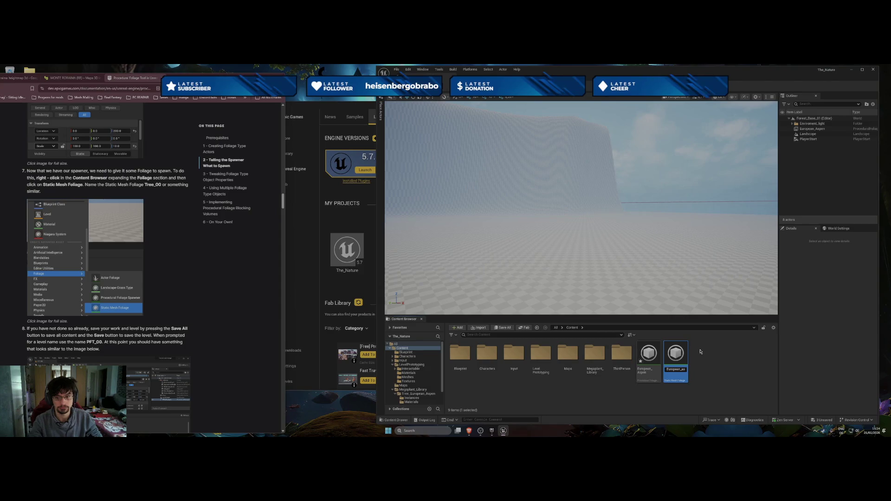
key(BackSpace)
key(BackSpace)
text(sp)
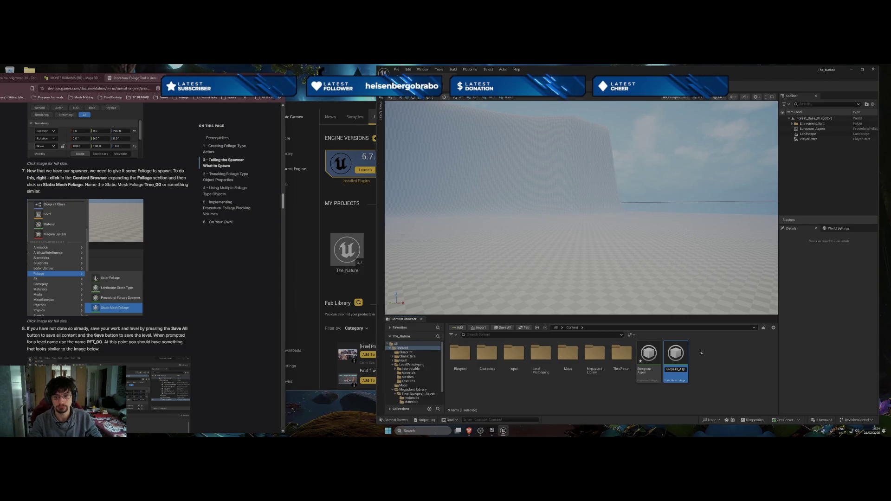
text(en)
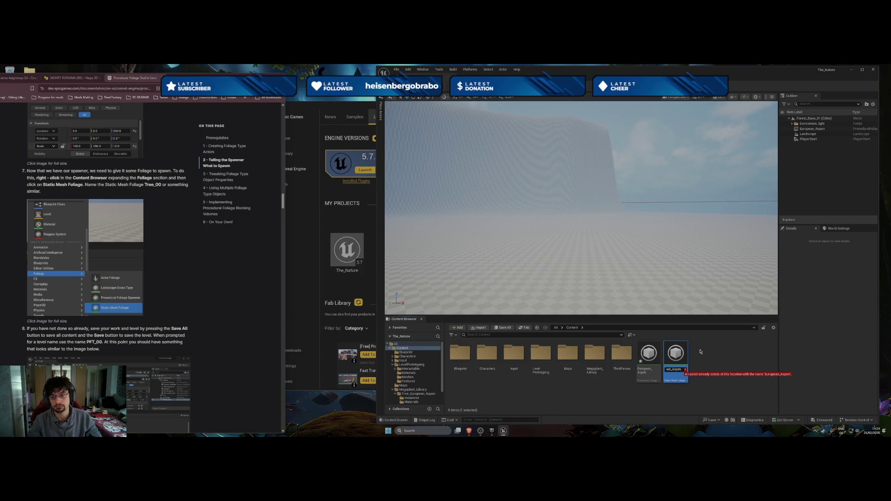
text(_)
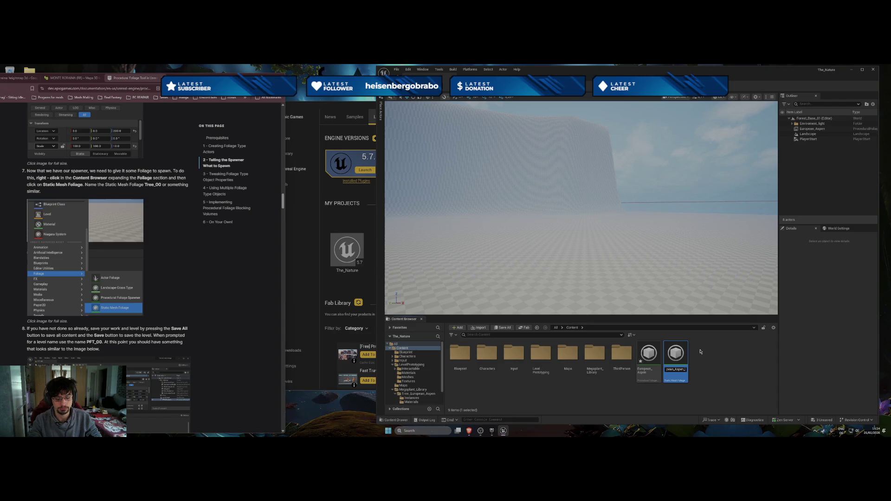
text(Mesh)
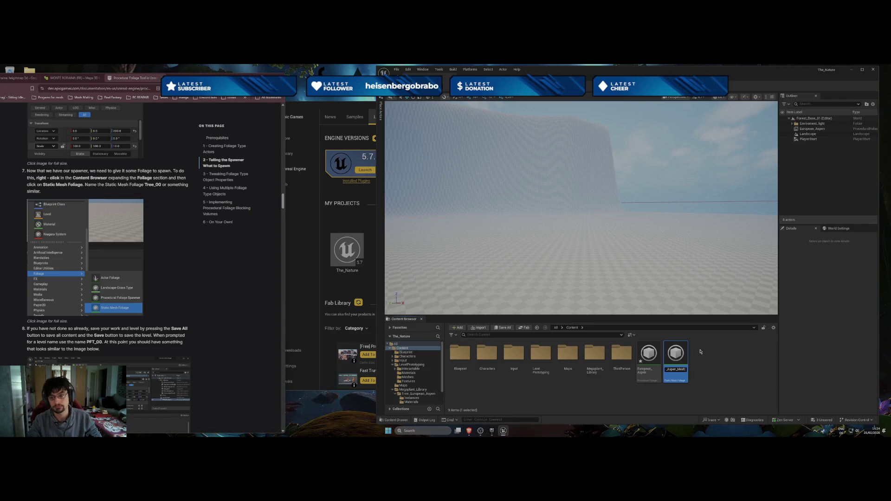
key(Return)
click(700, 351)
double_click(674, 352)
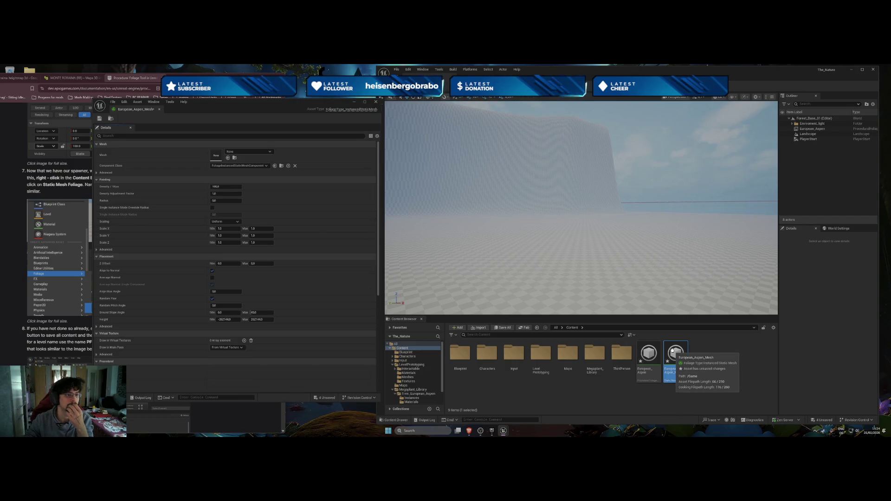
Search the Mesh picker for 'aspen' and browse the results without assigning, then return to the guide
click(259, 152)
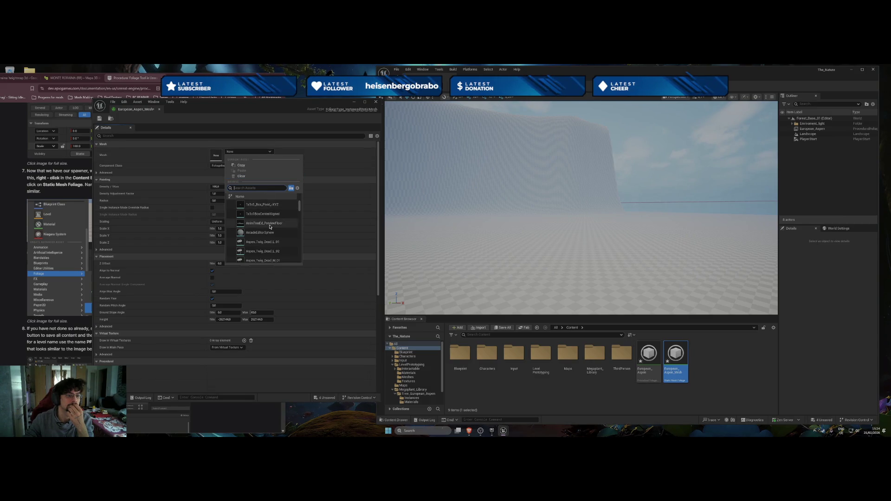
scroll(272, 240, down, 1)
scroll(272, 239, down, 4)
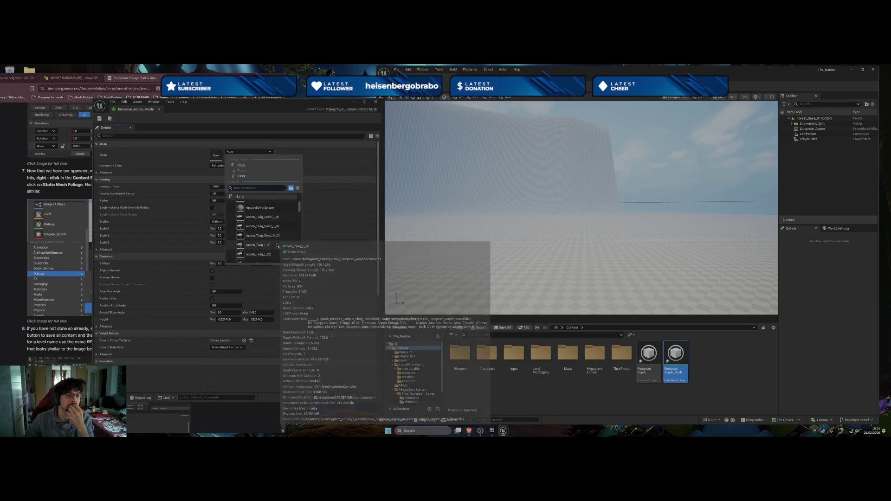
scroll(277, 246, up, 1)
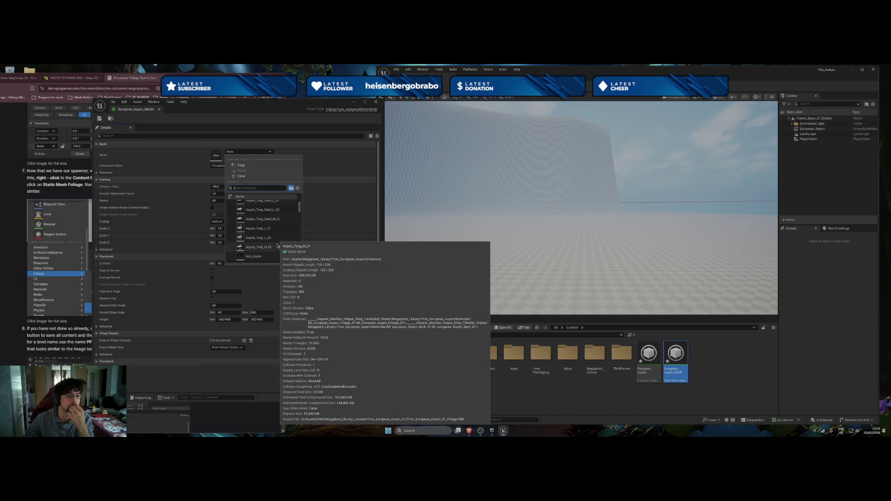
text(aspen)
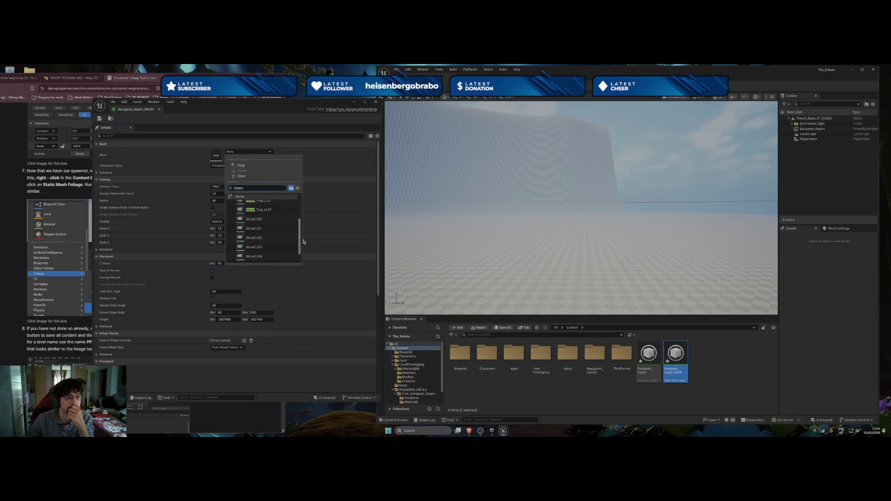
drag(303, 242, 301, 253)
scroll(281, 215, up, 5)
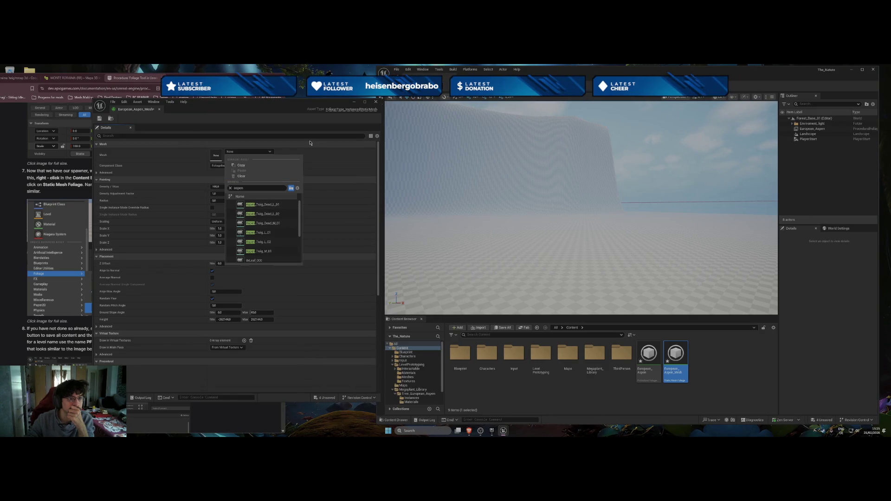
scroll(274, 218, down, 1)
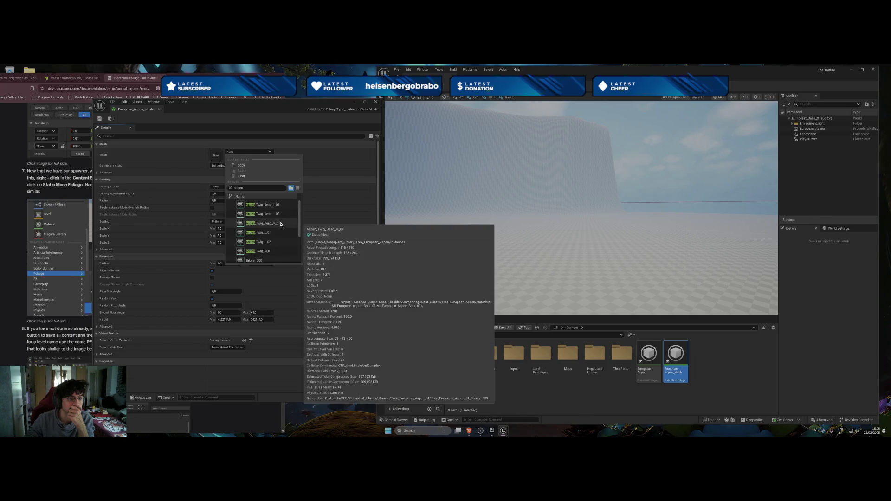
scroll(281, 225, down, 1)
scroll(281, 224, down, 3)
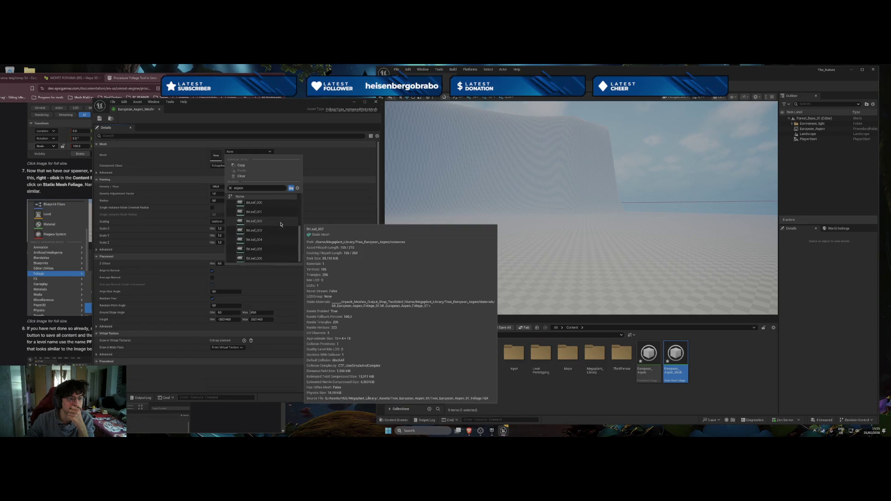
click(291, 145)
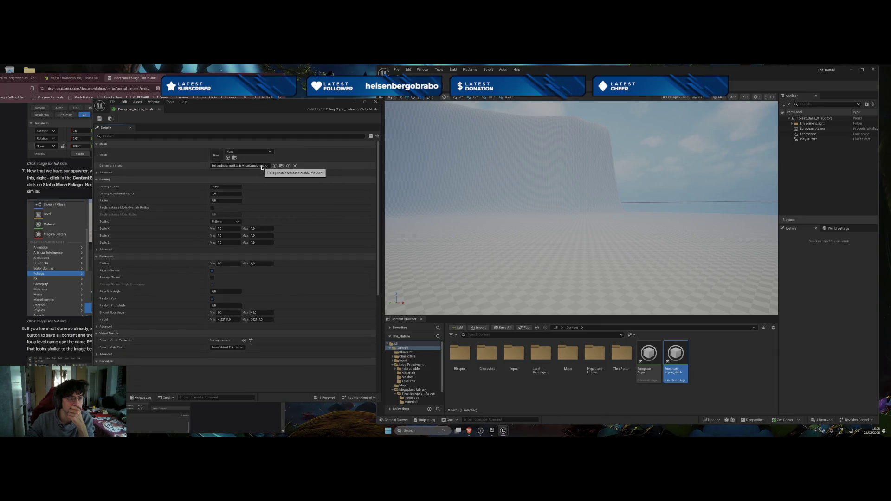
click(241, 153)
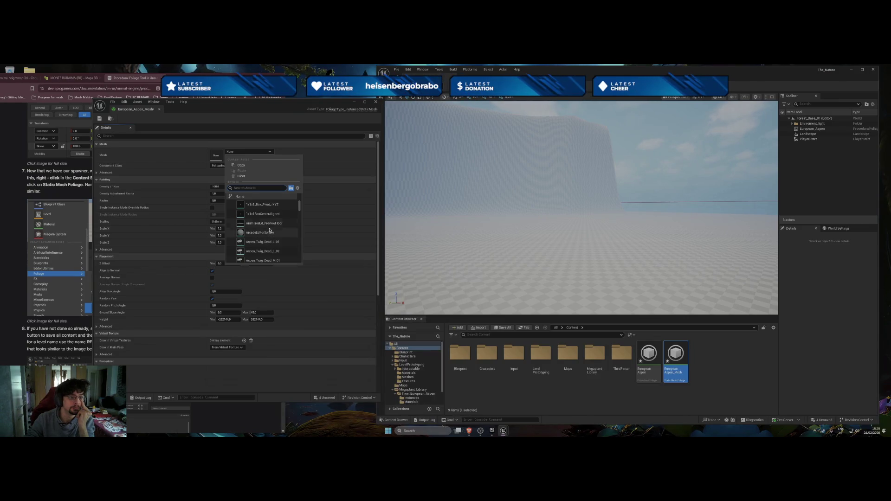
key(alt+Tab)
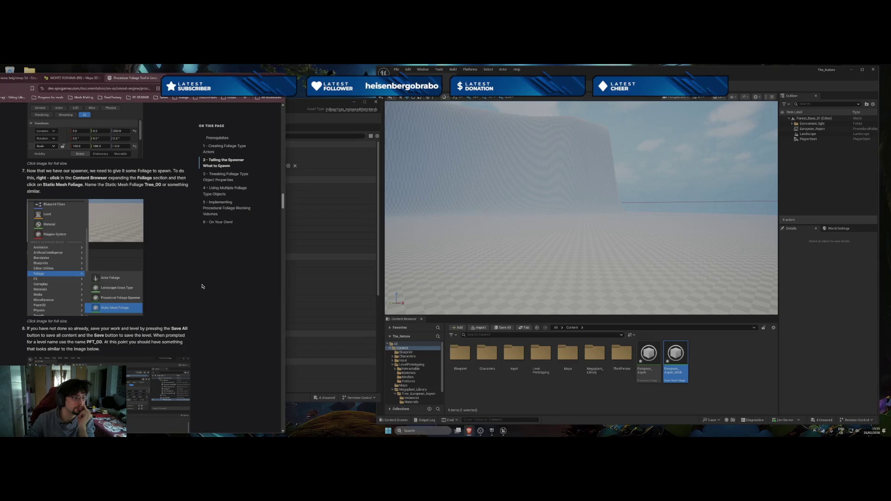
Scroll the guide to section 2, 'Telling the Spawner What to Spawn'
scroll(195, 297, down, 3)
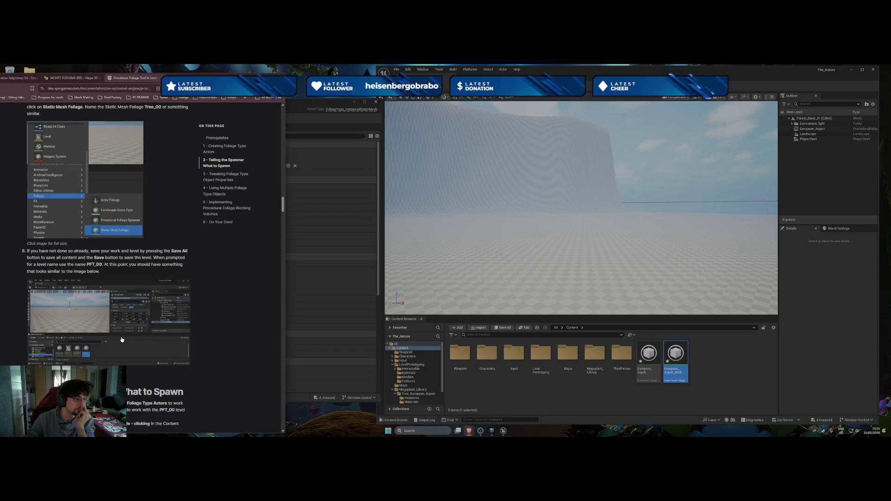
scroll(112, 305, down, 4)
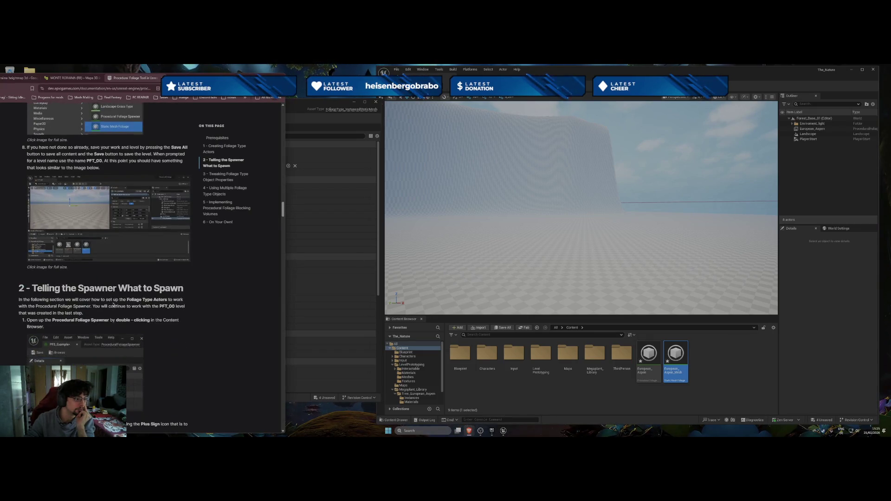
scroll(117, 344, down, 1)
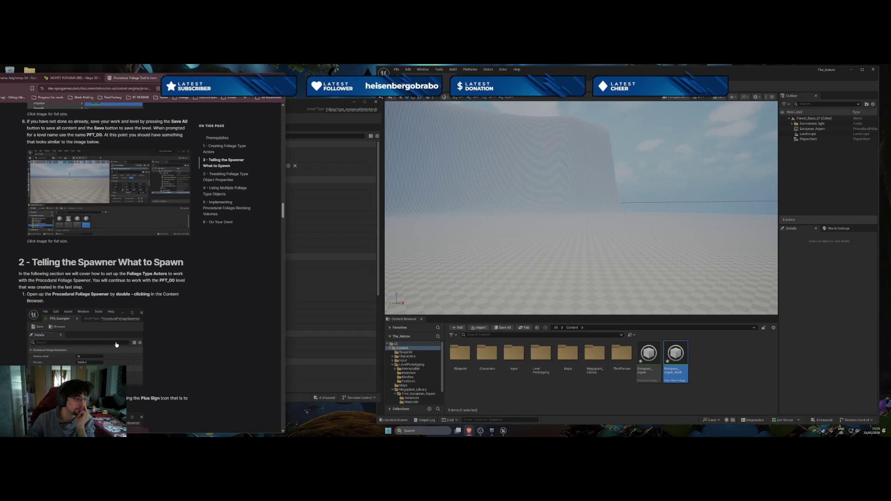
scroll(116, 344, down, 5)
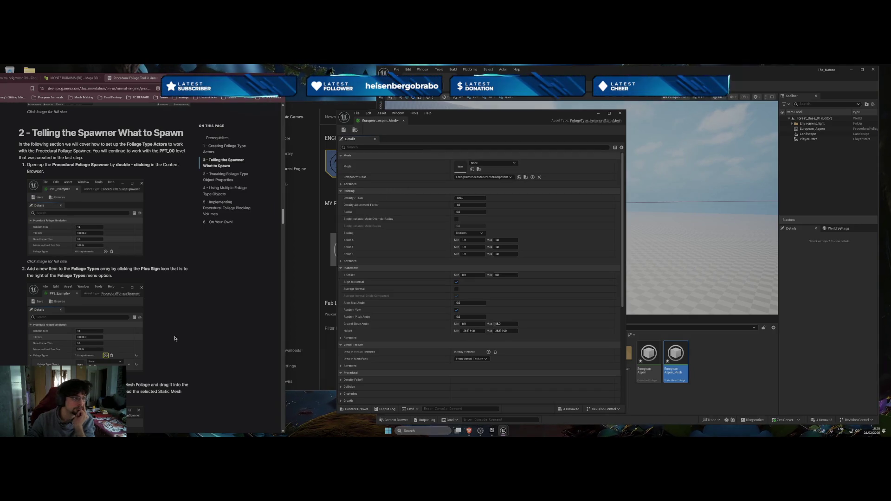
scroll(169, 319, up, 5)
scroll(169, 319, up, 1)
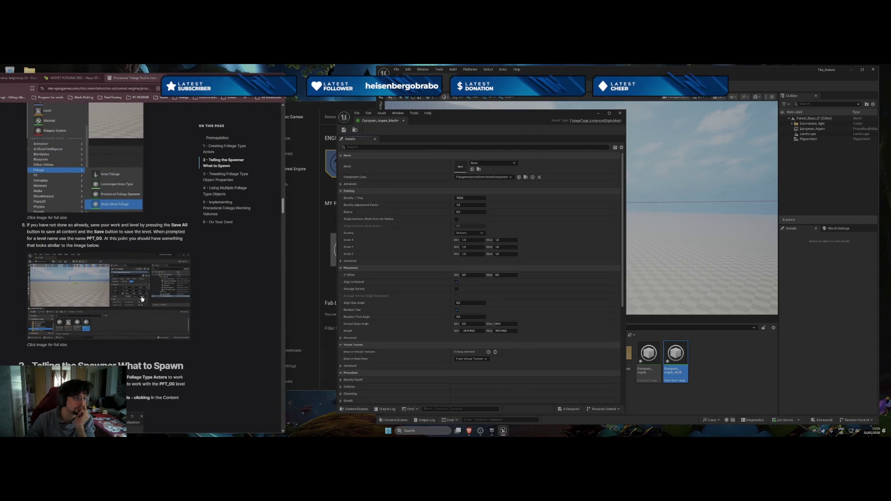
scroll(142, 299, down, 4)
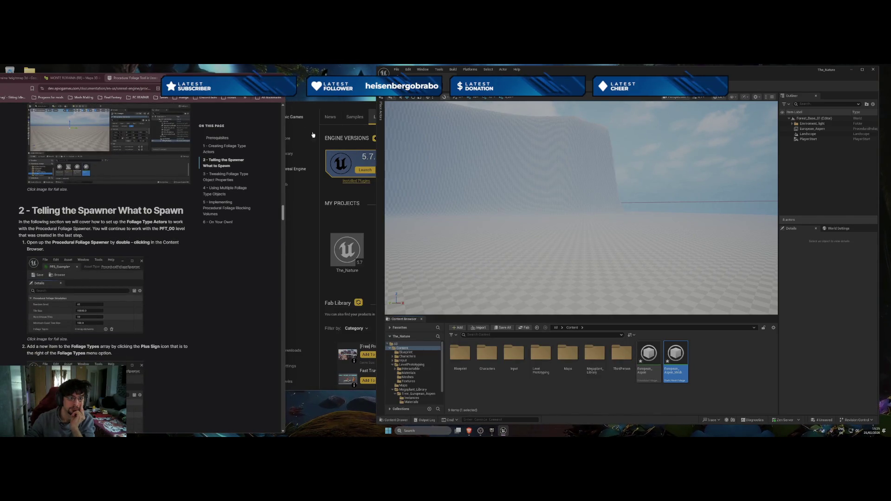
Return to the main Unreal Editor and select the European_Aspen spawner asset
click(341, 107)
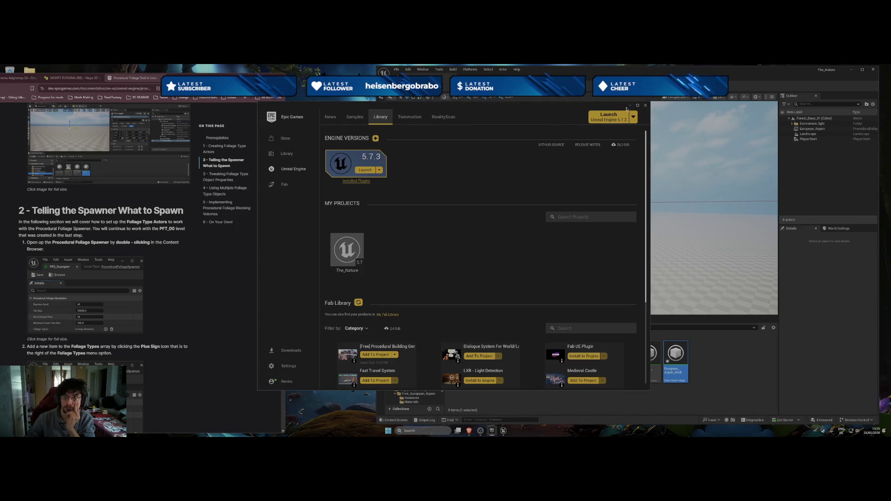
click(673, 278)
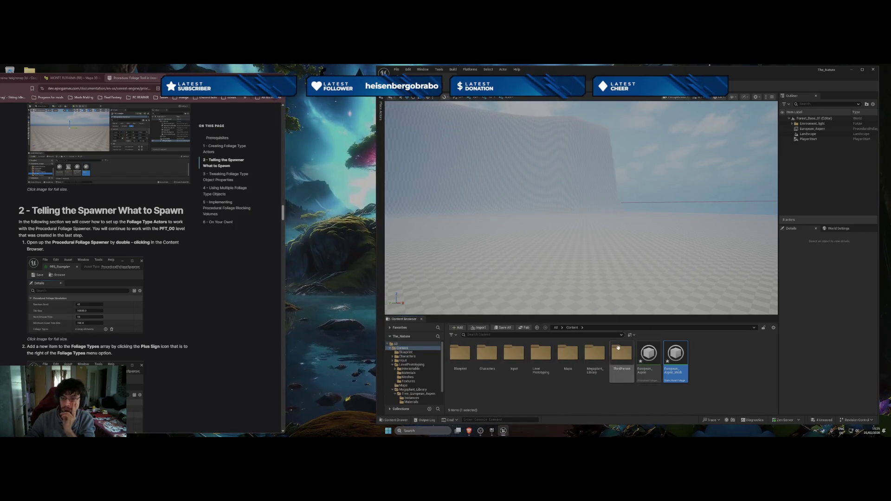
click(649, 367)
Open the European_Aspen spawner and set its Foliage Type Object to European_Aspen_Mesh
double_click(649, 369)
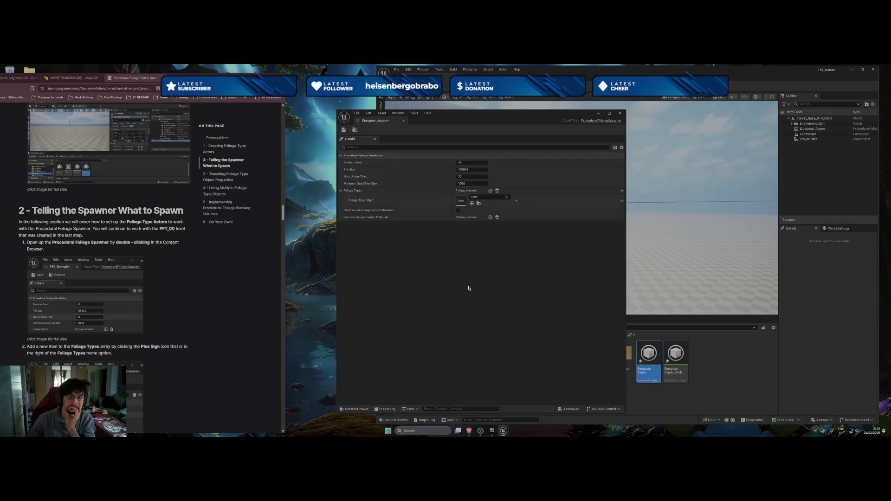
click(488, 197)
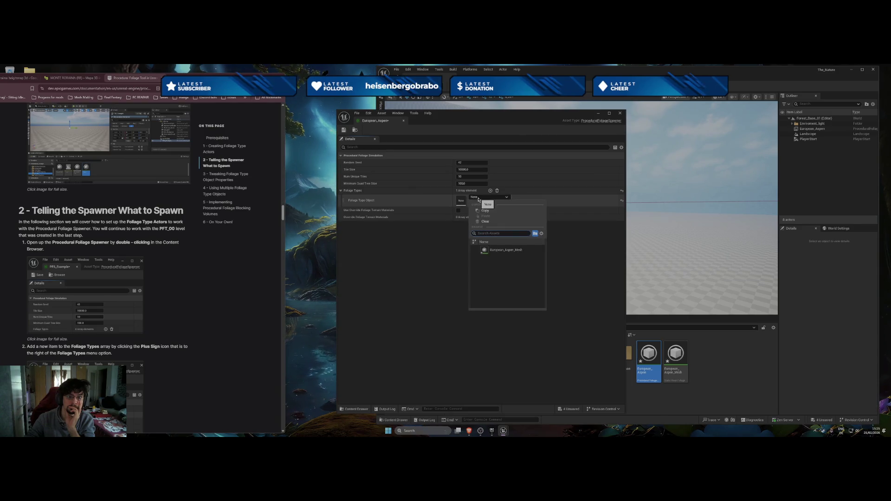
click(508, 253)
scroll(191, 333, down, 5)
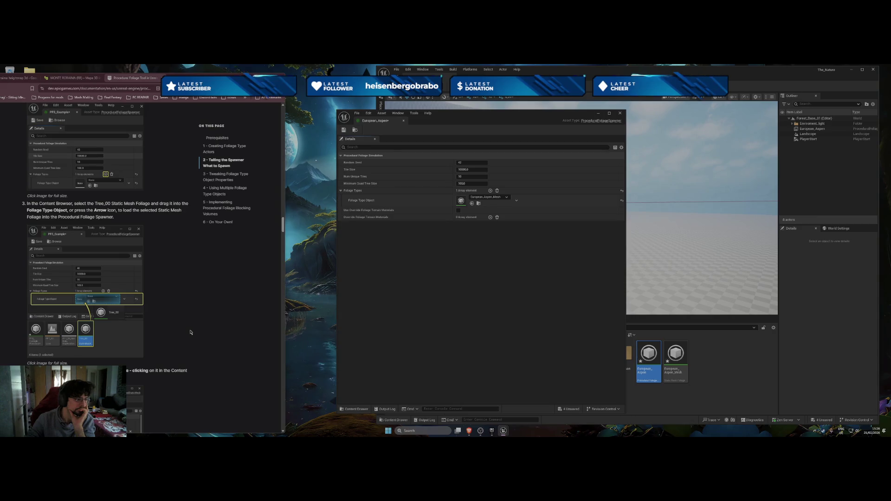
scroll(195, 328, down, 3)
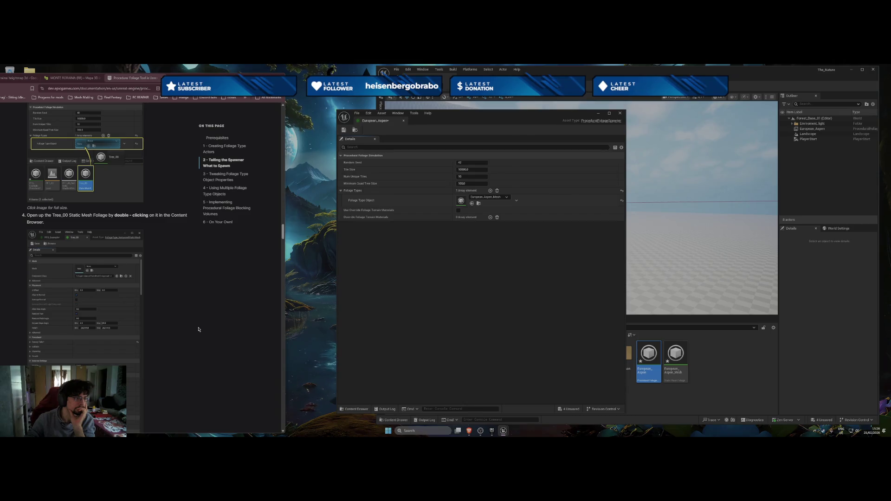
scroll(198, 330, down, 1)
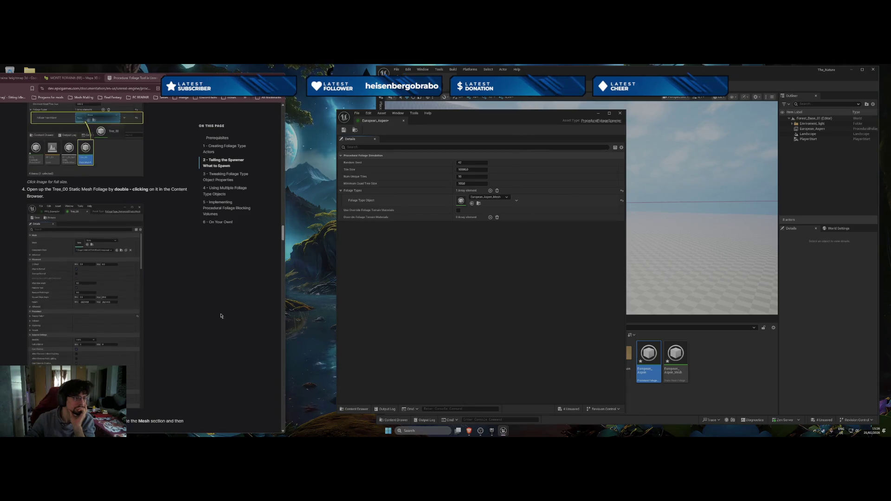
Close the spawner editor and open the European_Aspen_Mesh foliage type for editing
click(620, 113)
click(676, 361)
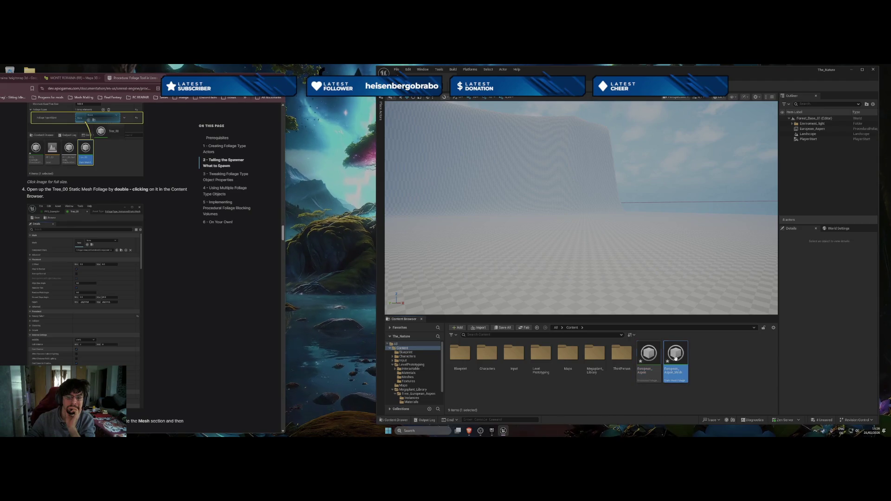
double_click(676, 362)
Review the guide's step 6 screenshot and move the foliage editor aside to reveal assets
scroll(204, 315, down, 6)
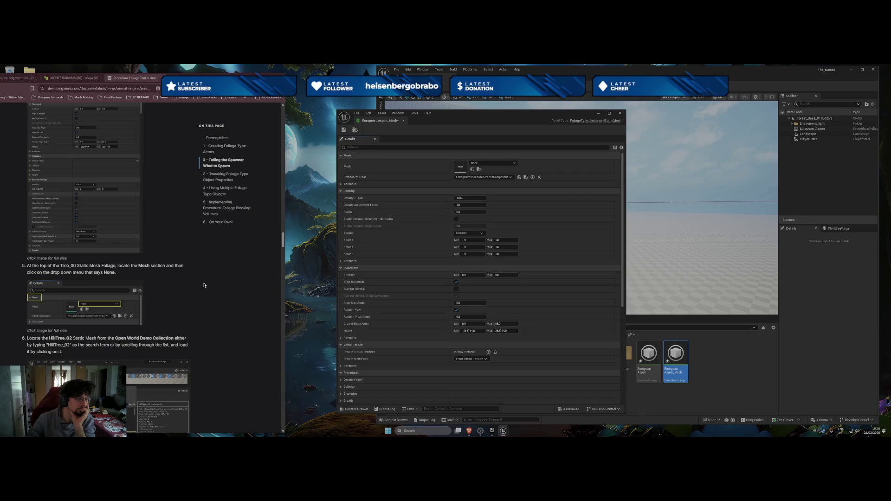
scroll(204, 284, down, 3)
click(111, 353)
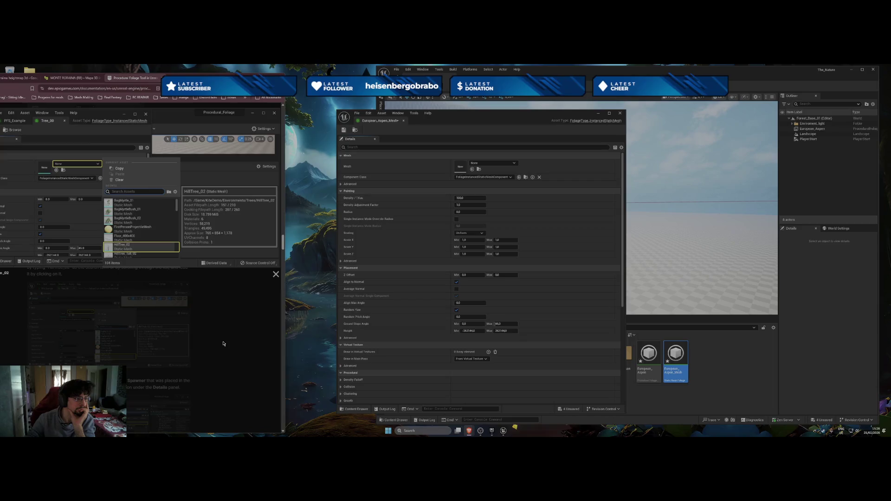
click(223, 344)
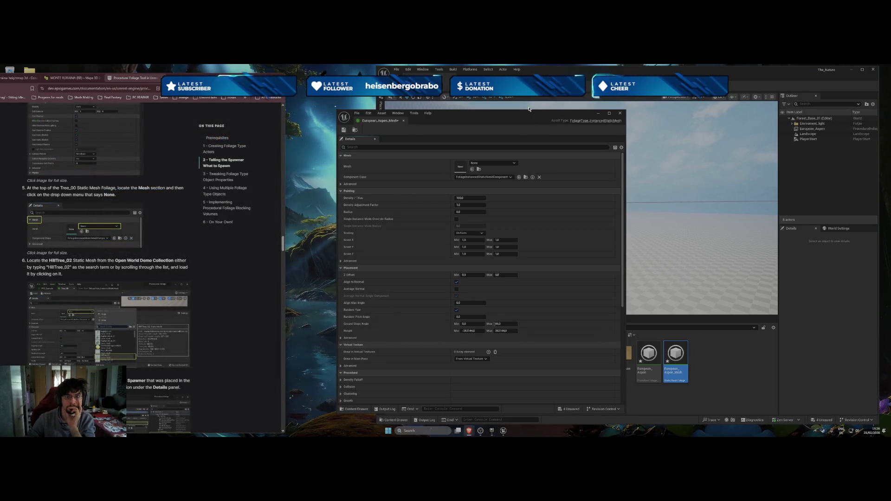
drag(487, 113, 267, 112)
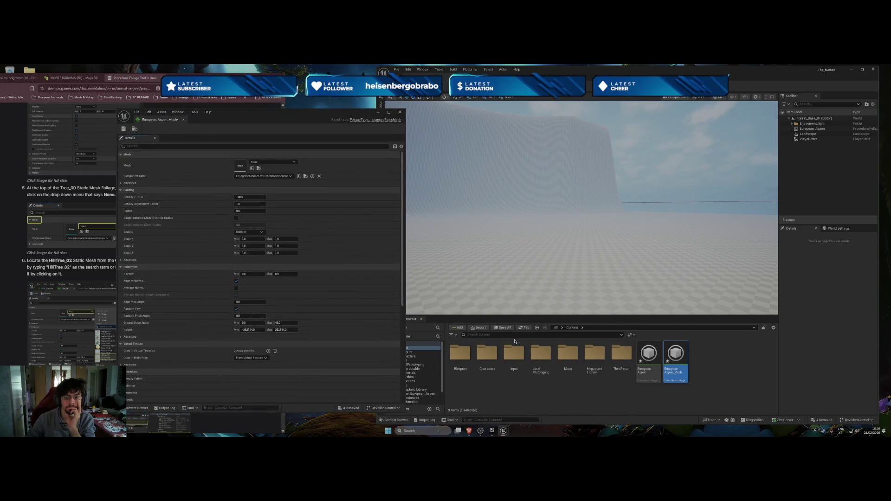
Navigate into Megaplant_Library > Tree_European_Aspen > Tree_European_Aspen_01 and compare with the guide's step 6 screenshot
double_click(591, 365)
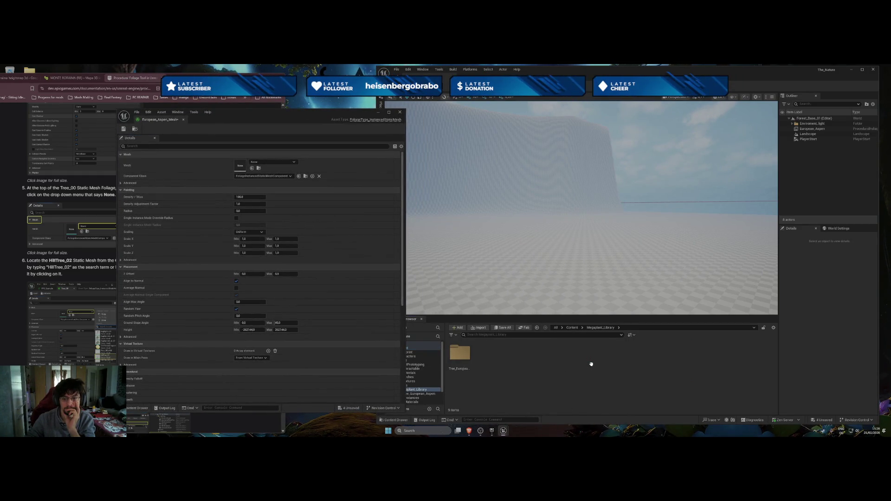
double_click(459, 355)
double_click(460, 355)
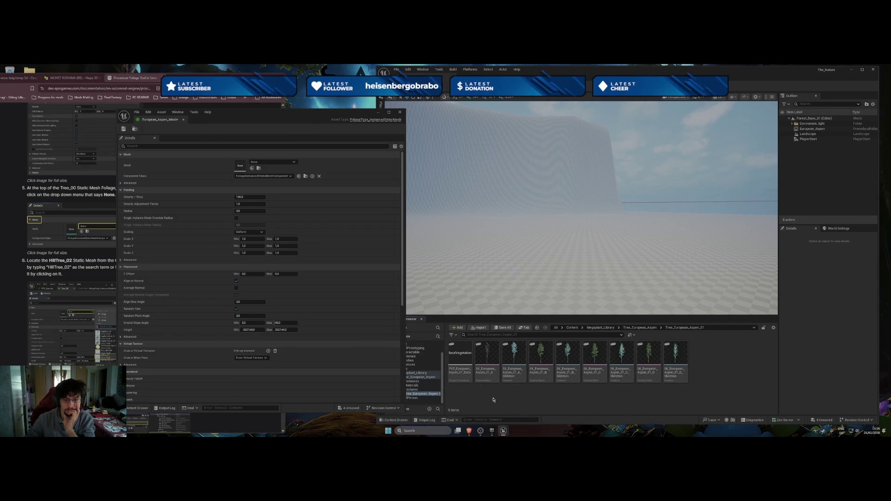
drag(286, 116, 369, 108)
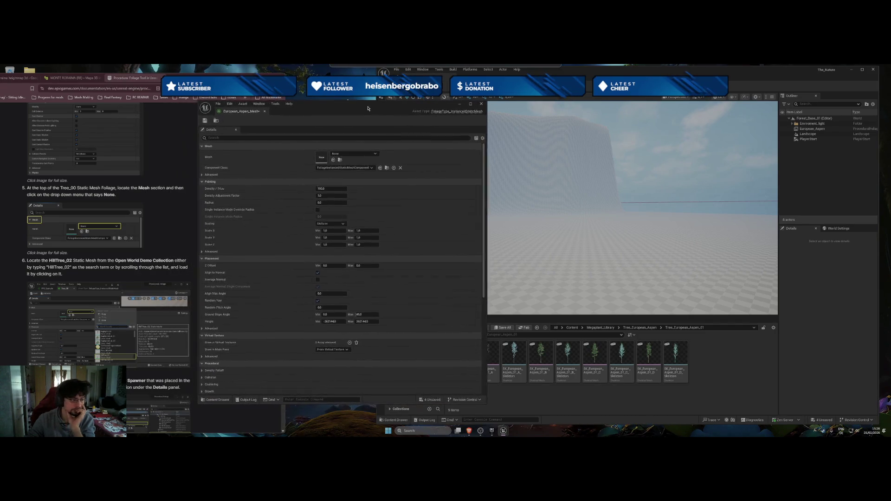
click(126, 327)
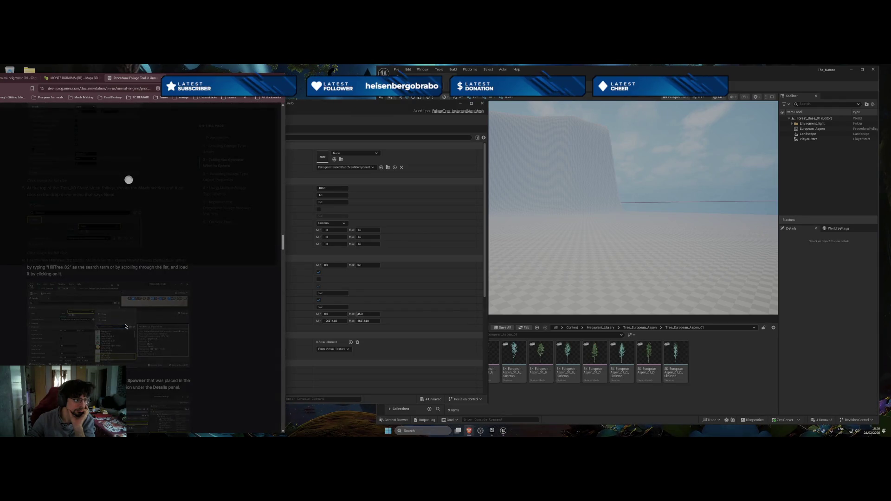
click(199, 322)
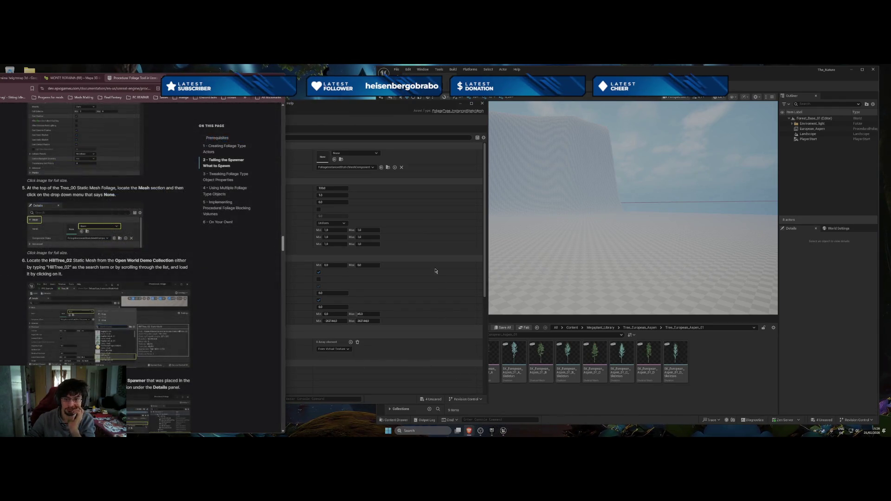
drag(399, 108, 266, 115)
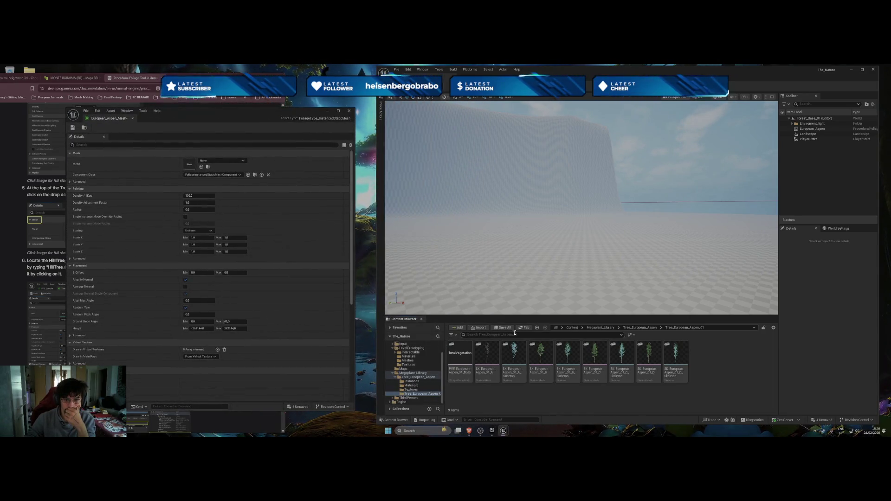
Go up to Tree_European_Aspen and browse its Instances folder of aspen meshes
click(537, 327)
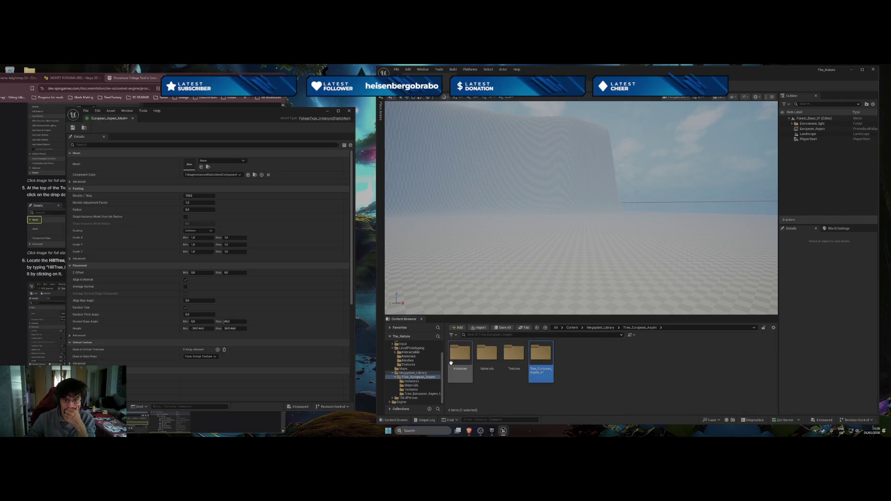
double_click(460, 354)
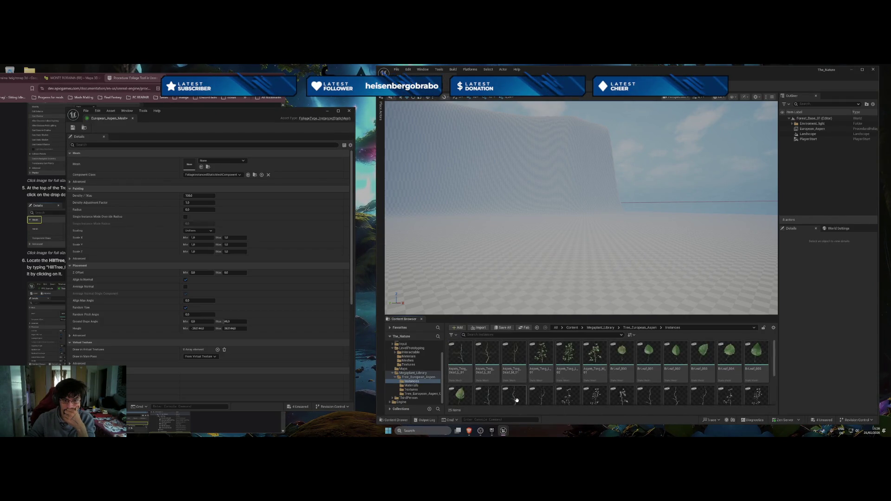
mouse_move(578, 372)
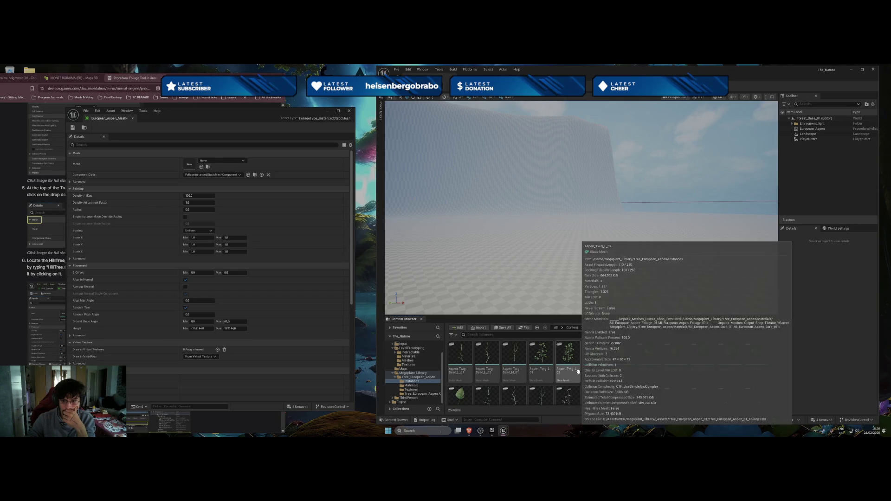
scroll(529, 389, down, 2)
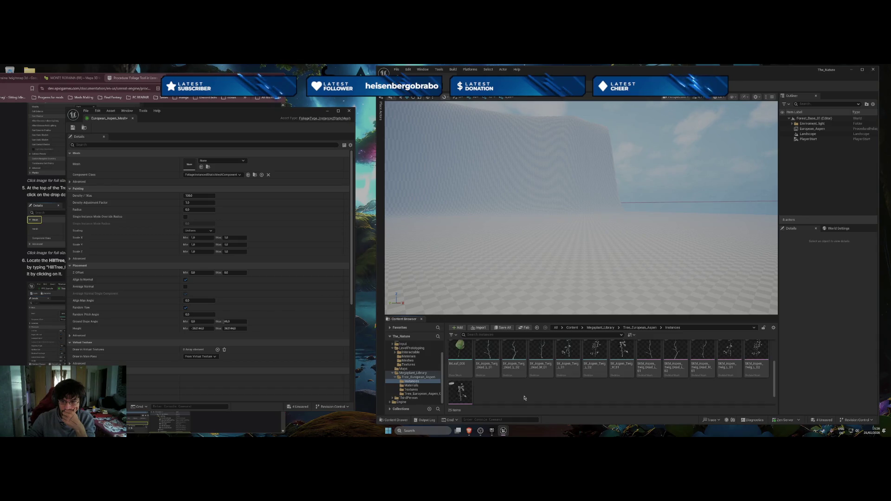
scroll(522, 398, down, 1)
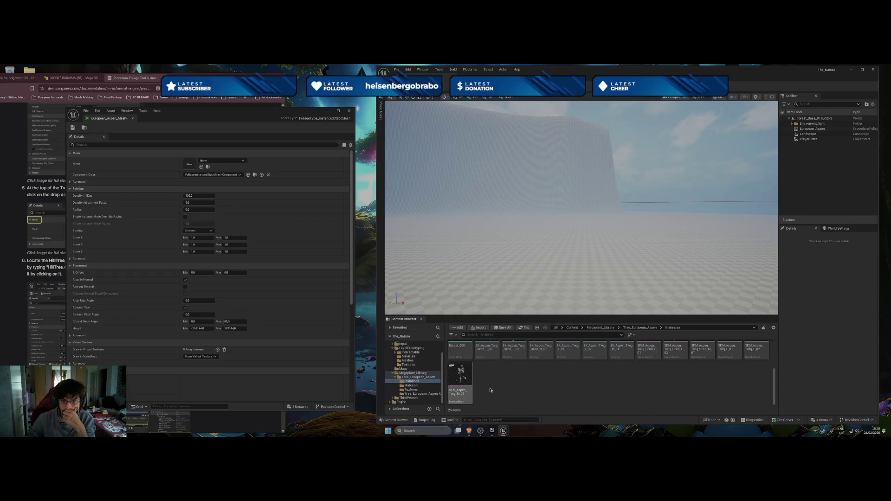
scroll(496, 390, up, 1)
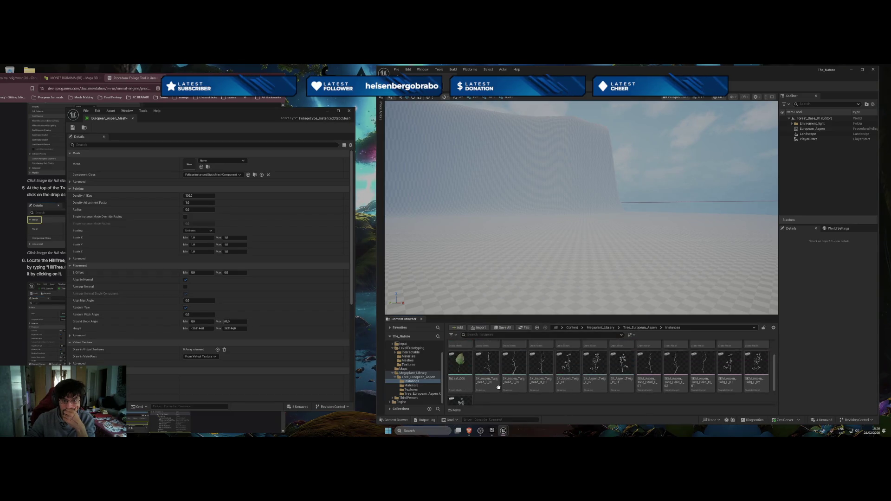
Browse the Materials, Textures and Tree_European_Aspen_01 folders, ending back in Tree_European_Aspen
key(alt+Left)
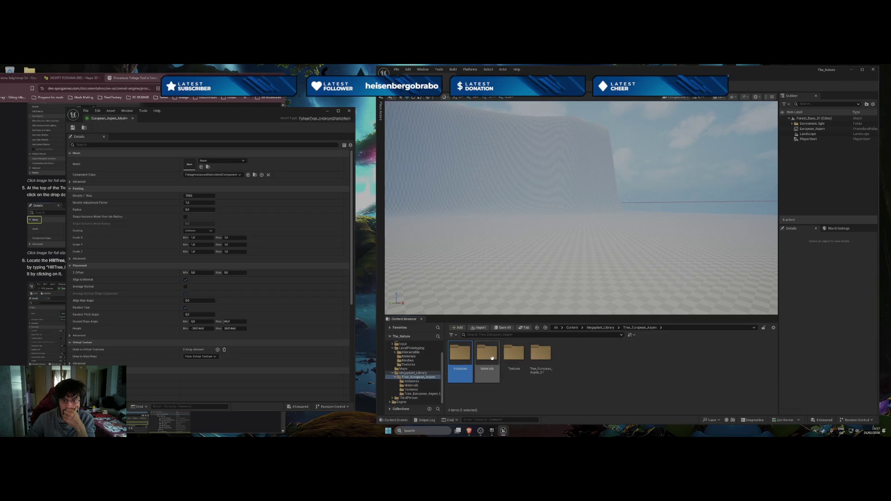
double_click(488, 359)
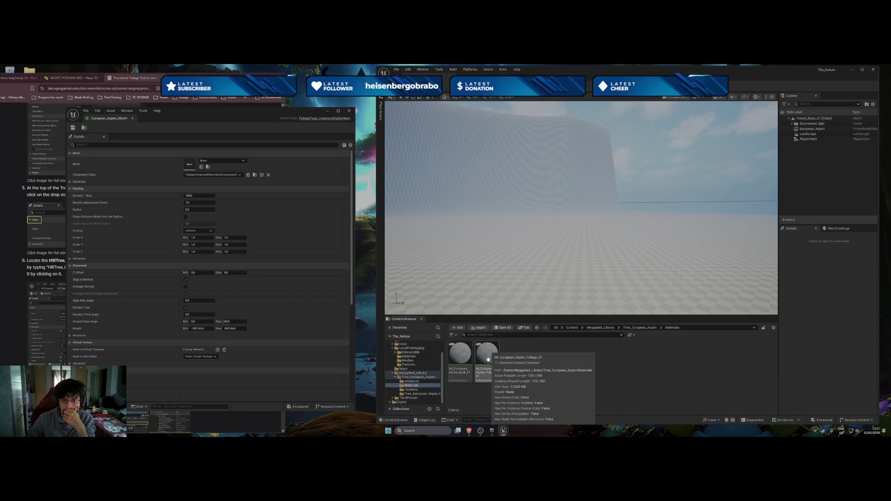
key(alt+Left)
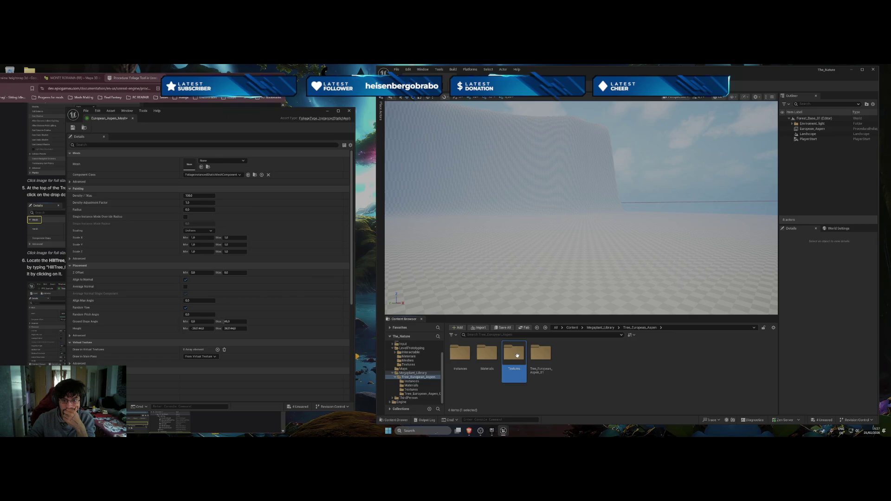
double_click(515, 356)
click(537, 328)
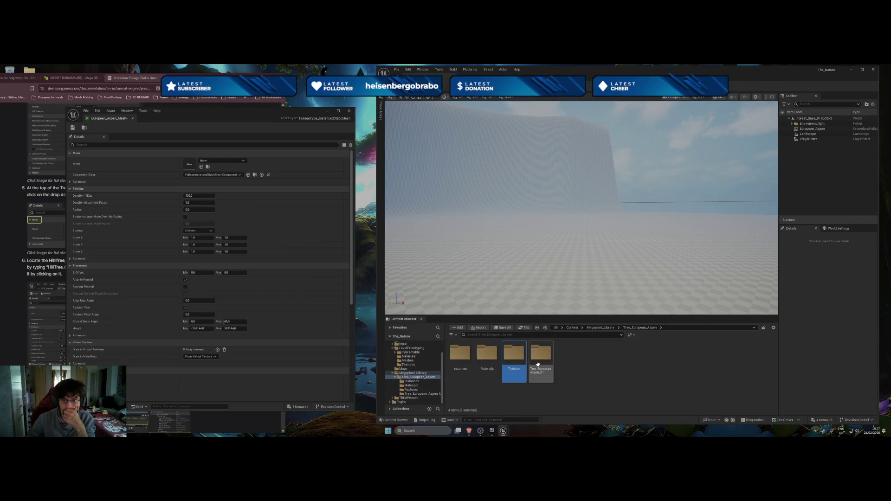
double_click(540, 360)
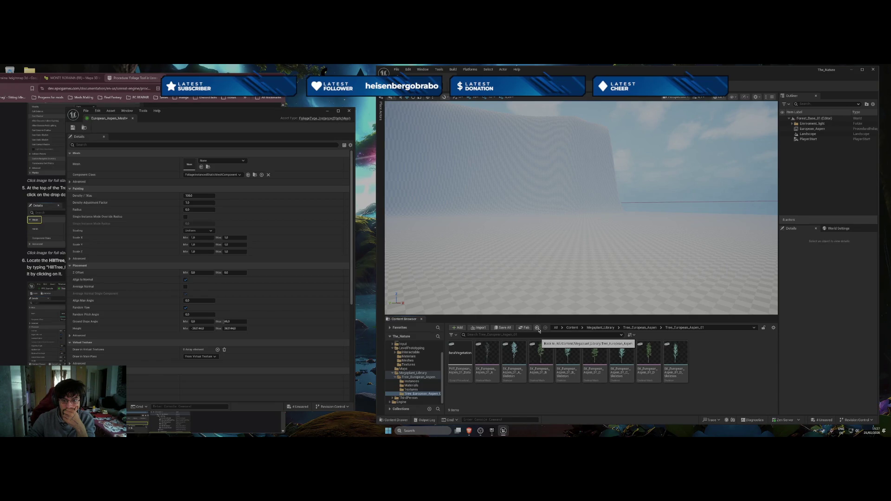
click(537, 328)
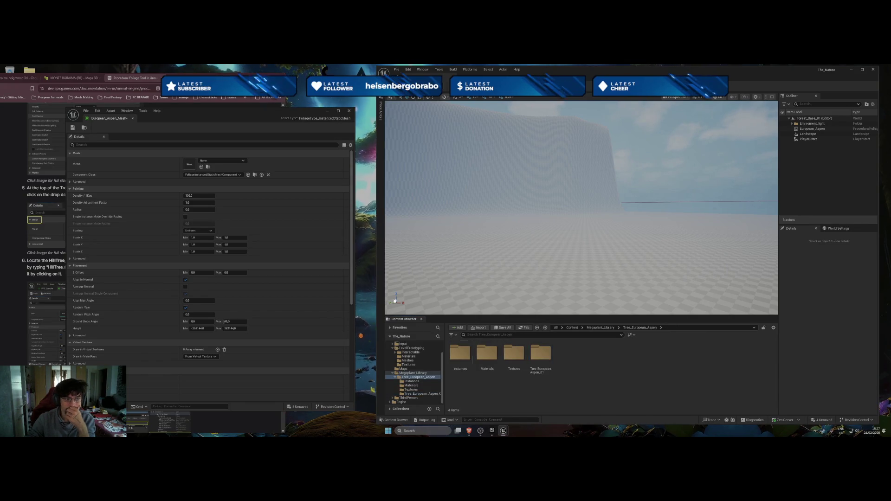
Uncover the guide, review the step 6 screenshot, and place the foliage editor beside it
drag(209, 112, 479, 114)
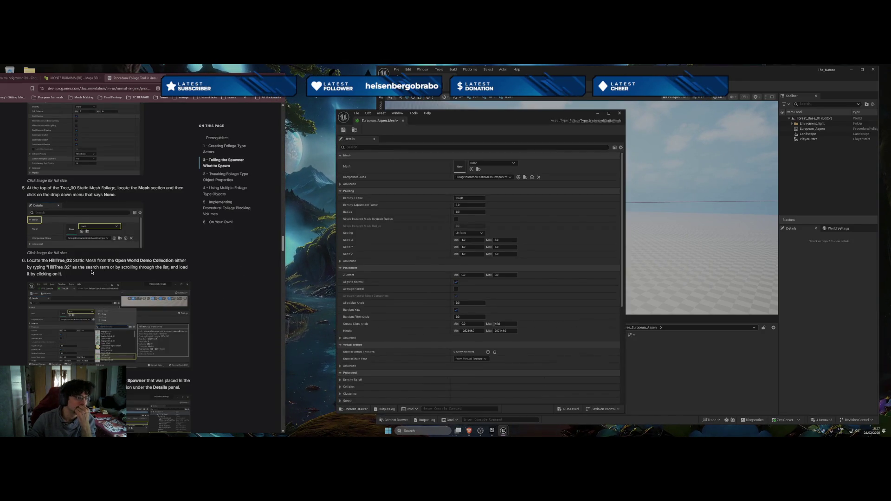
click(104, 297)
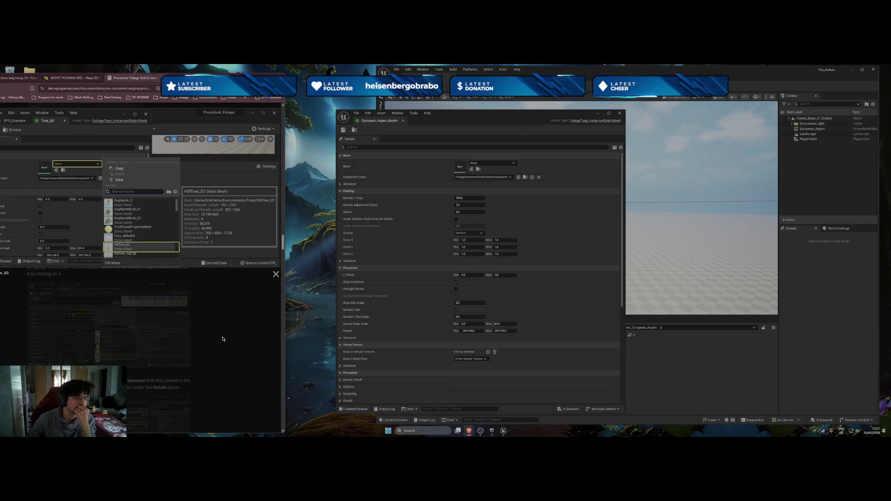
click(222, 339)
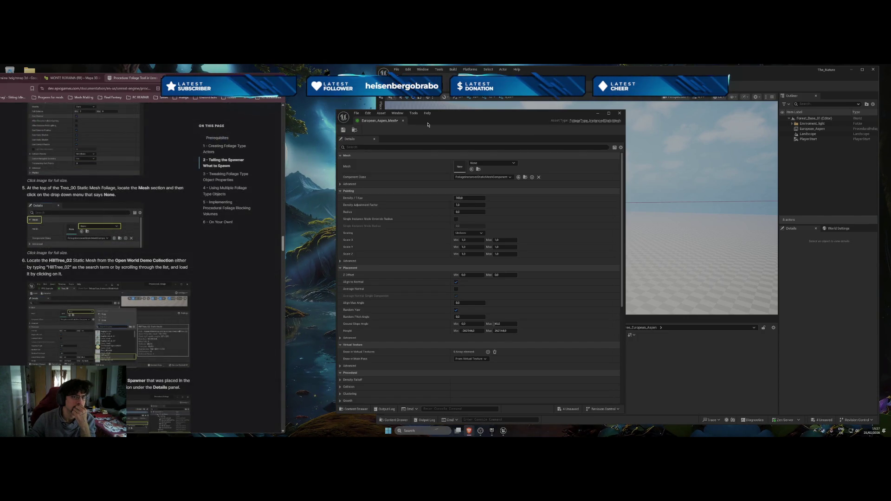
mouse_move(428, 124)
mouse_down()
mouse_move(144, 113)
mouse_move(359, 109)
mouse_up()
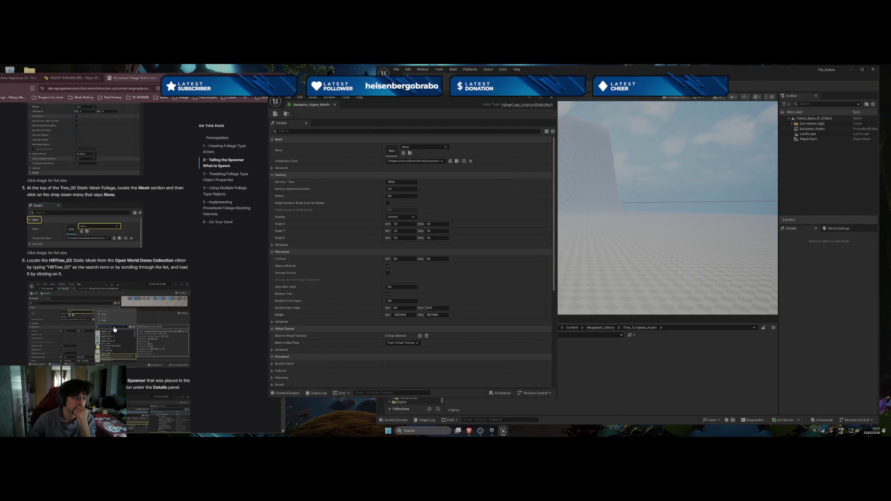
Read through the remaining foliage steps, including the Tree_00 screenshot, then switch to the Monte Roraima tab
scroll(227, 345, down, 3)
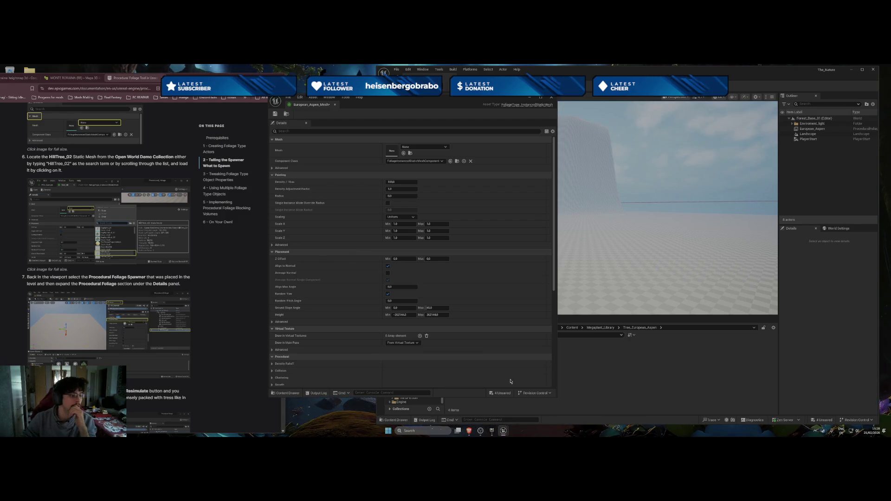
scroll(80, 320, down, 3)
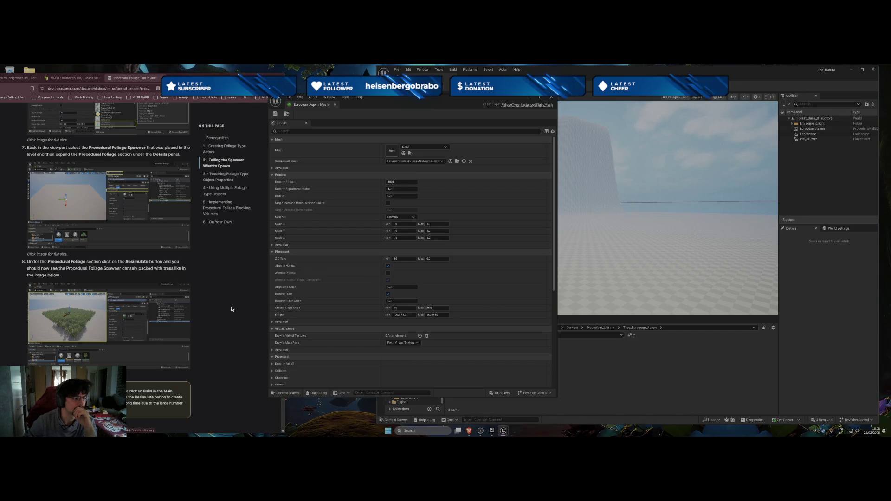
scroll(231, 309, down, 5)
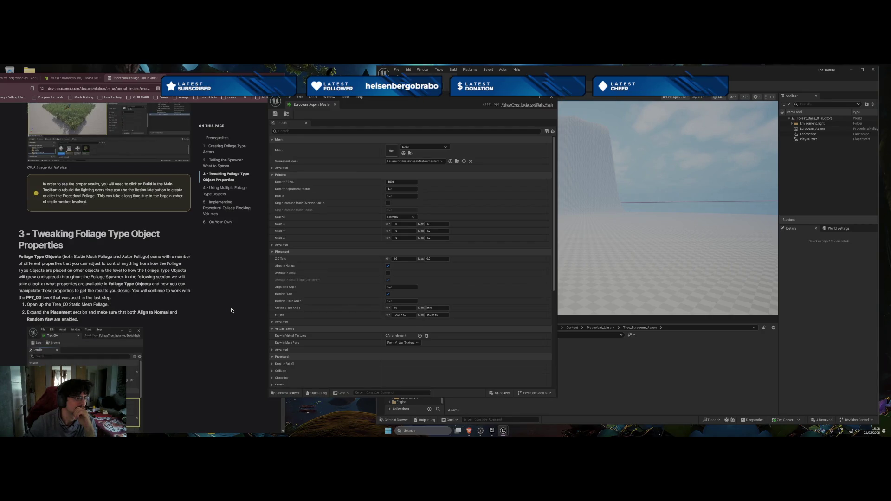
scroll(162, 325, down, 2)
click(92, 339)
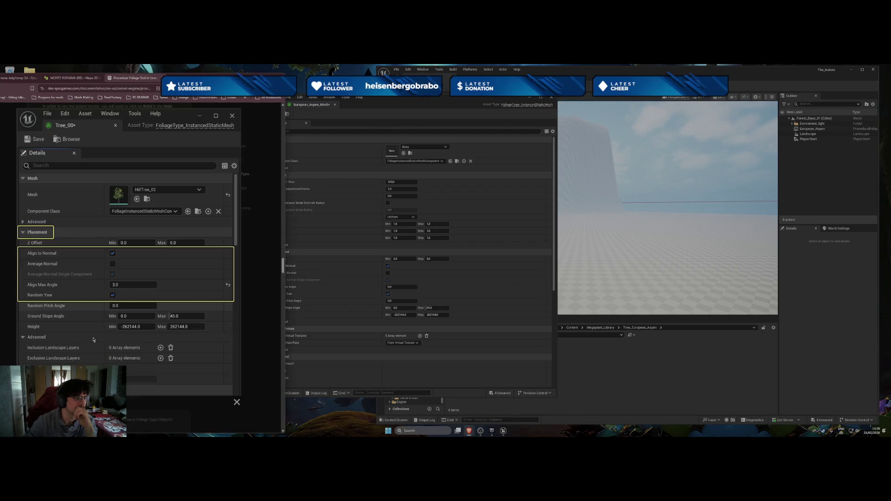
click(252, 320)
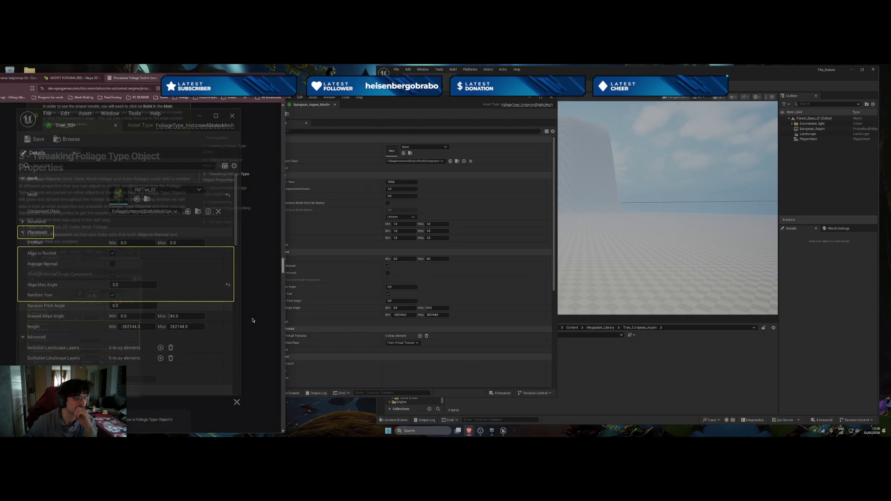
scroll(232, 324, down, 10)
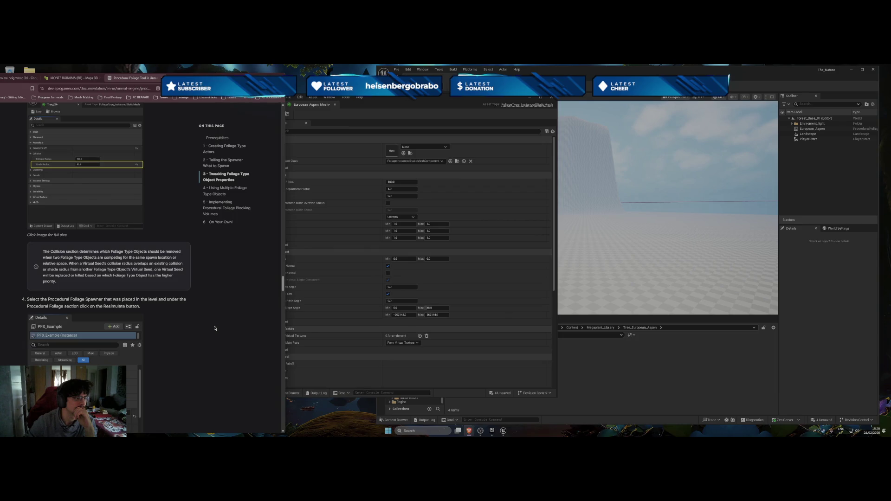
scroll(214, 328, down, 15)
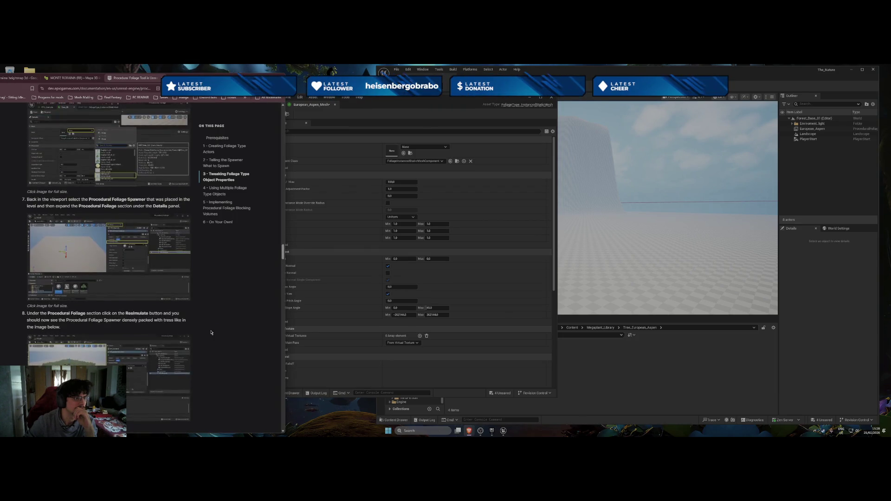
scroll(212, 332, up, 1)
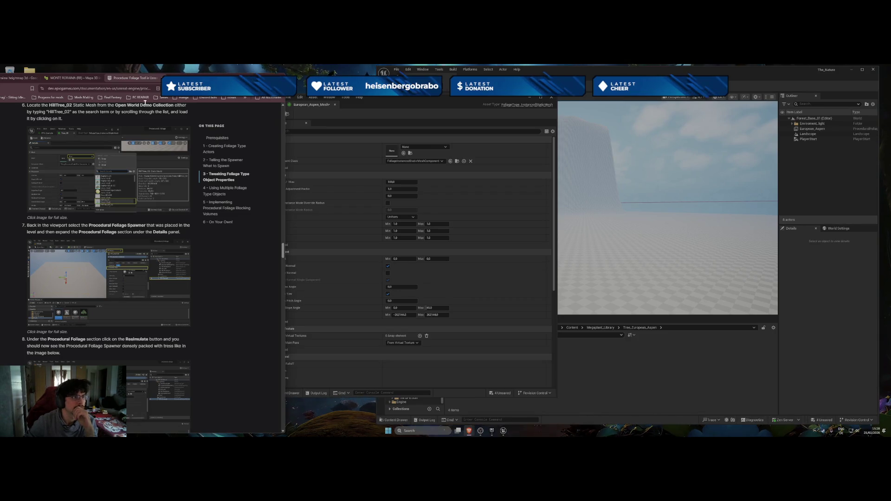
click(72, 78)
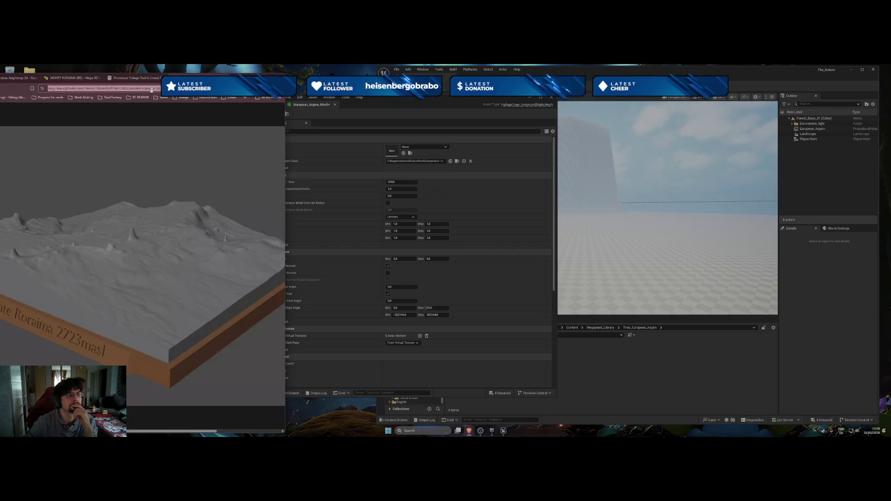
Search Brave for 'UE 5.7 how to make a tree blueprint'
click(151, 90)
text(ue)
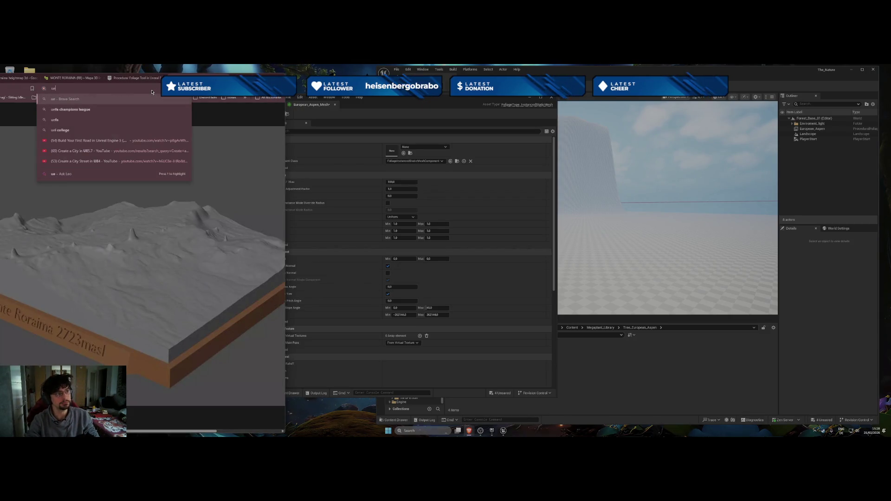
key(BackSpace)
key(BackSpace)
text(UE)
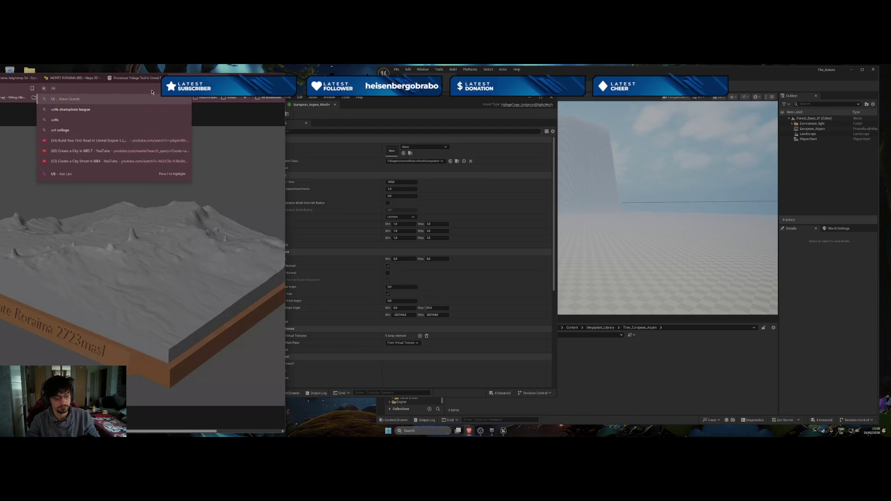
text( 5.7 ho)
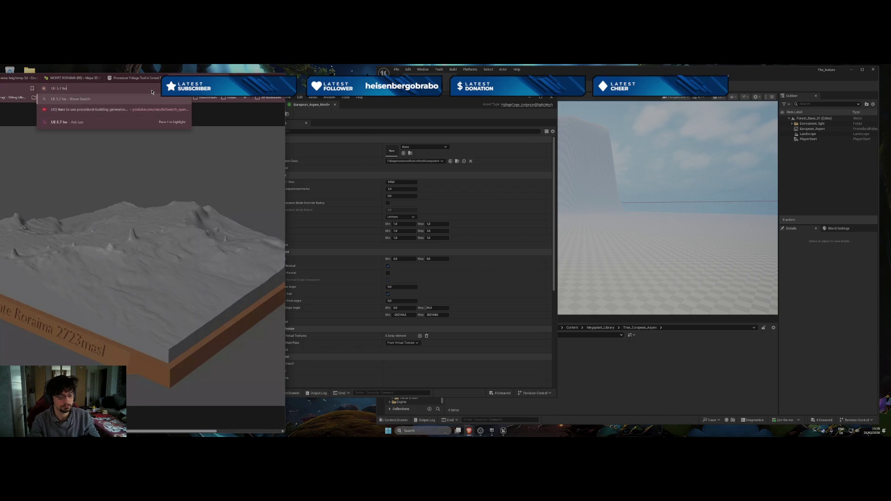
text(w to make a )
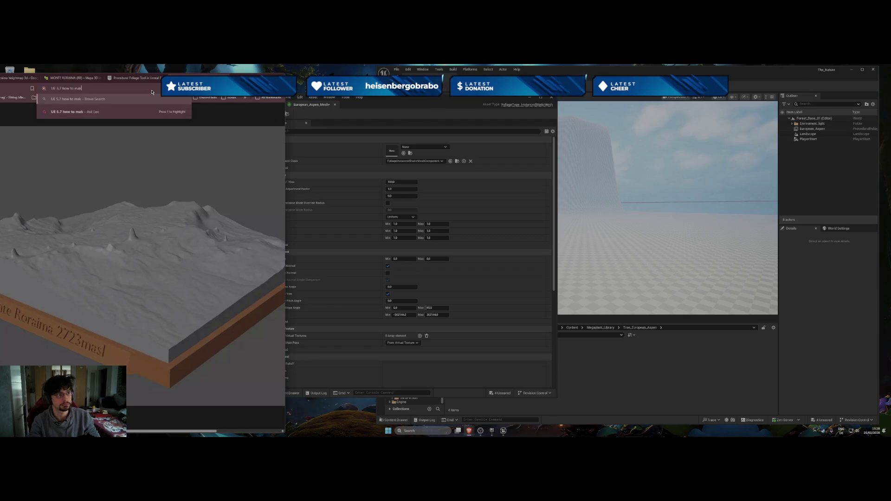
text(tree)
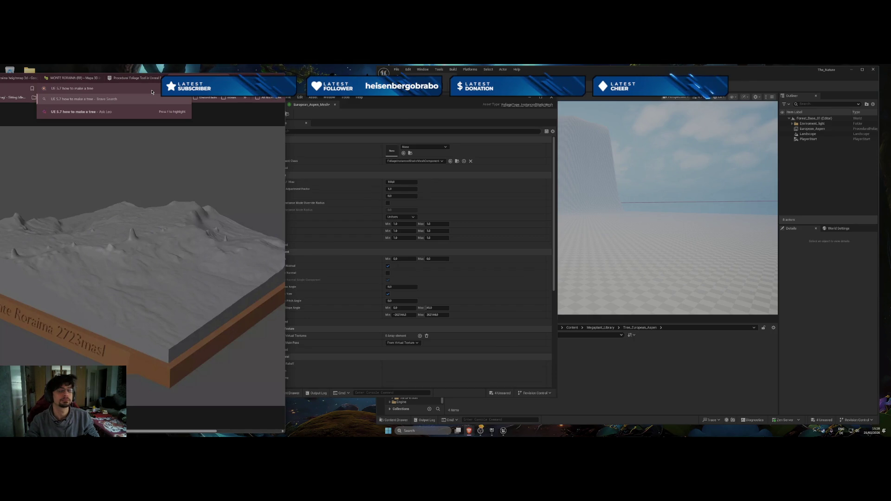
text( blue)
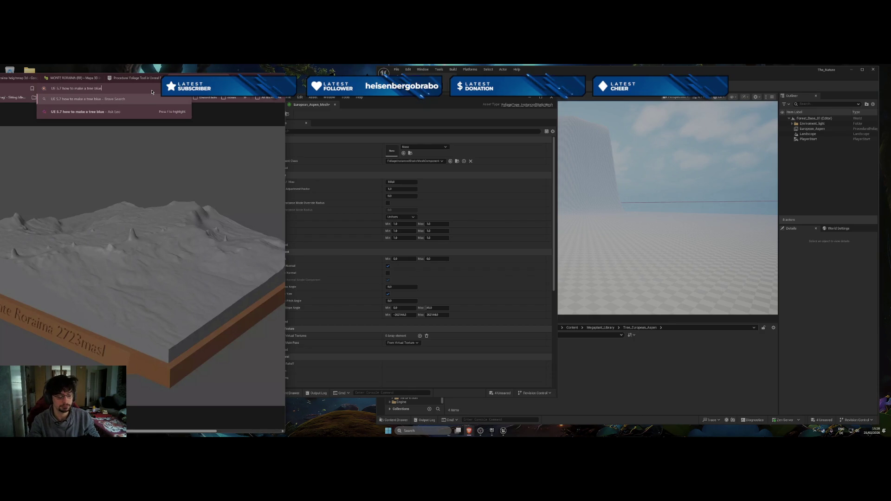
text(print)
key(Return)
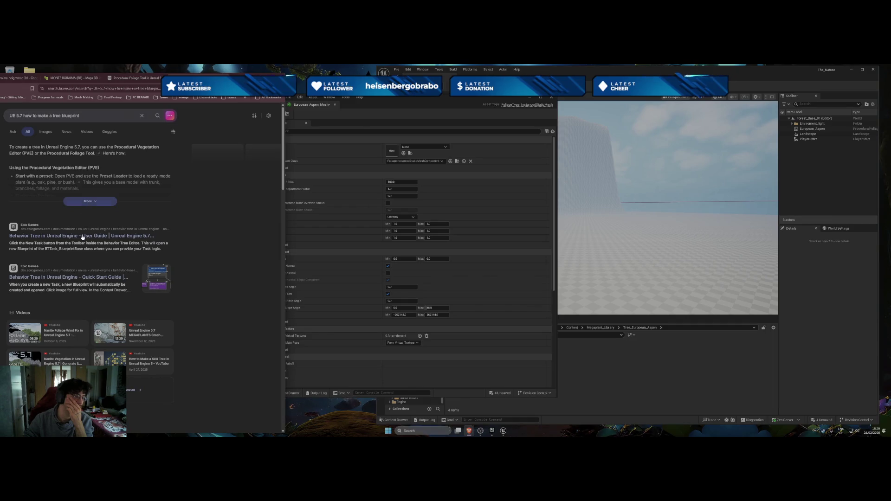
Open the Behavior Tree User Guide result, read down to the Decorator section, and recentre the browser window
click(116, 235)
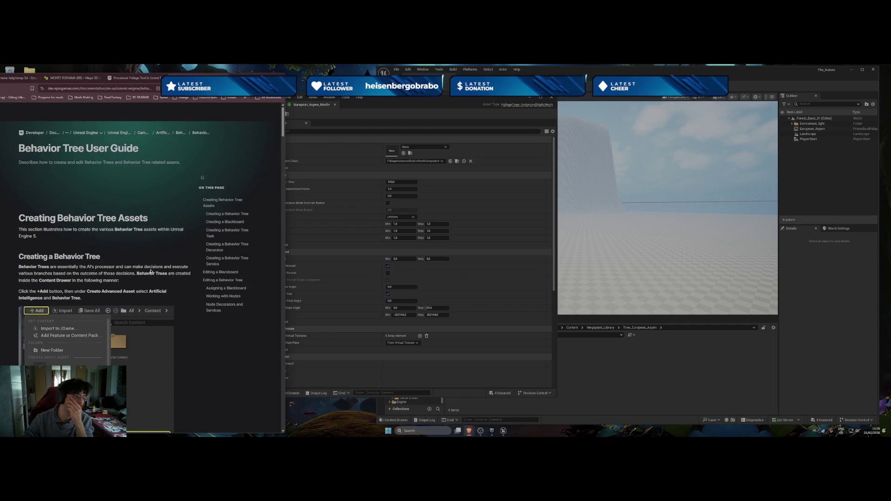
scroll(152, 277, down, 3)
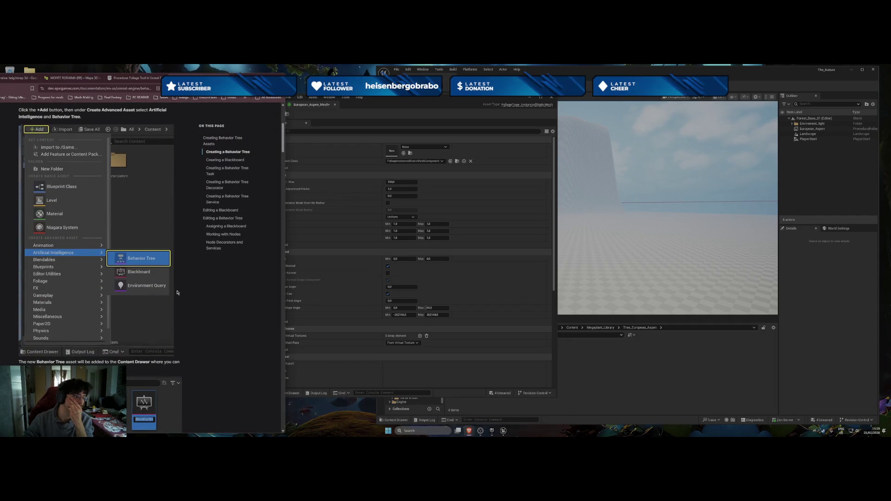
scroll(177, 292, down, 5)
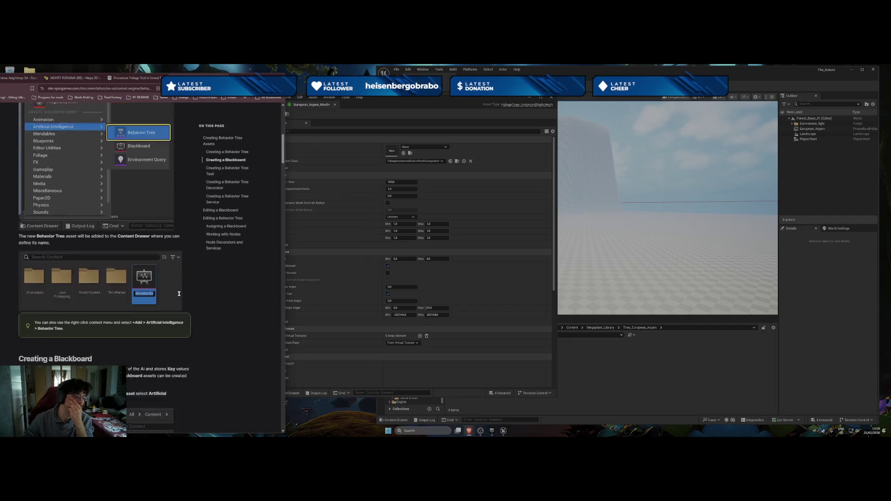
scroll(182, 300, down, 3)
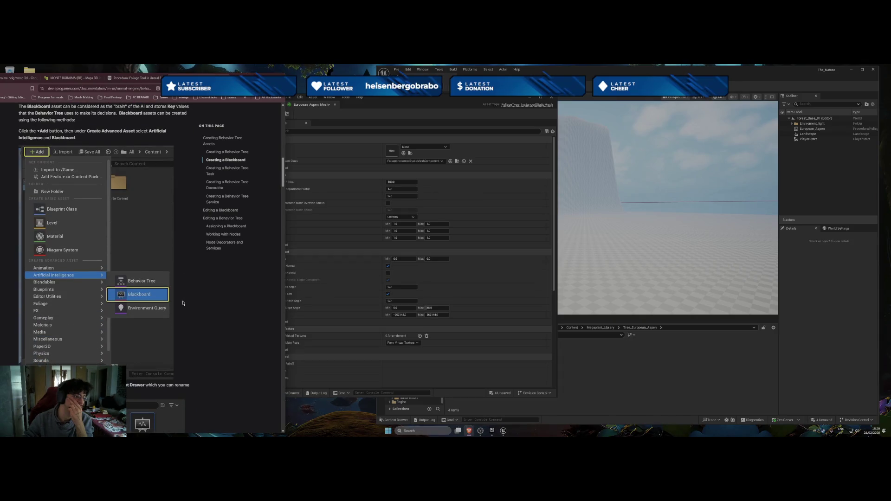
scroll(194, 309, down, 1)
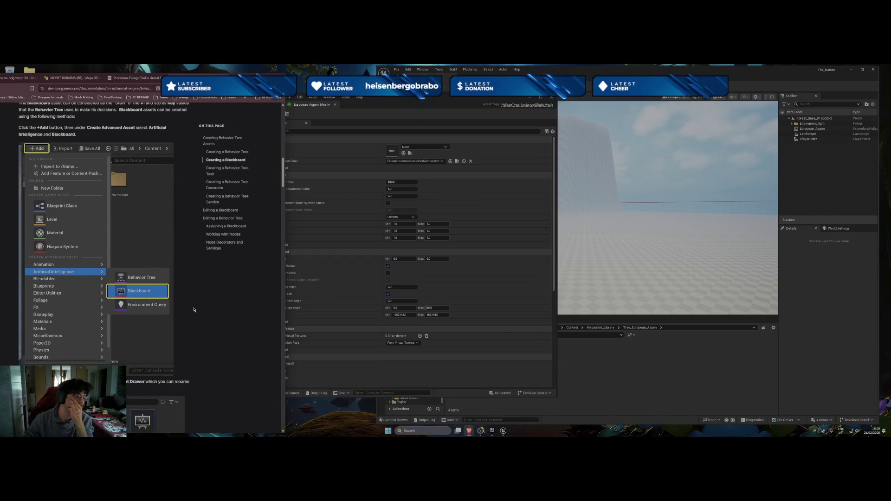
scroll(194, 309, down, 3)
scroll(209, 315, down, 6)
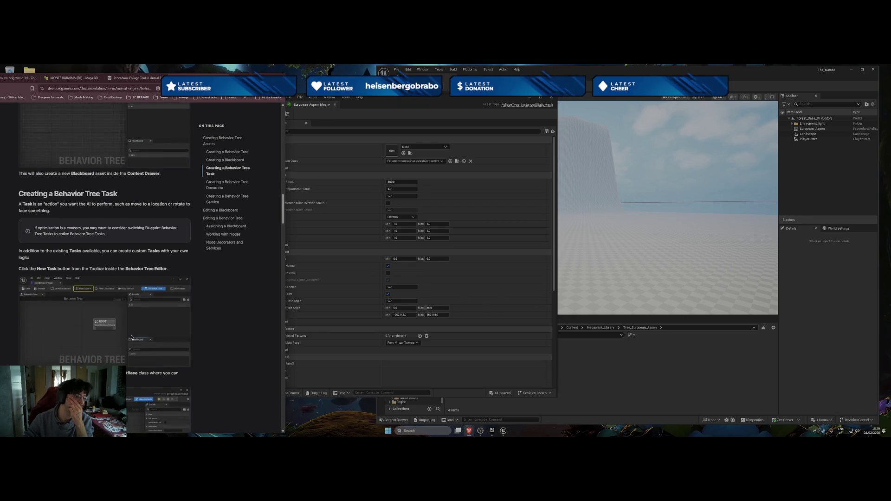
scroll(139, 337, down, 3)
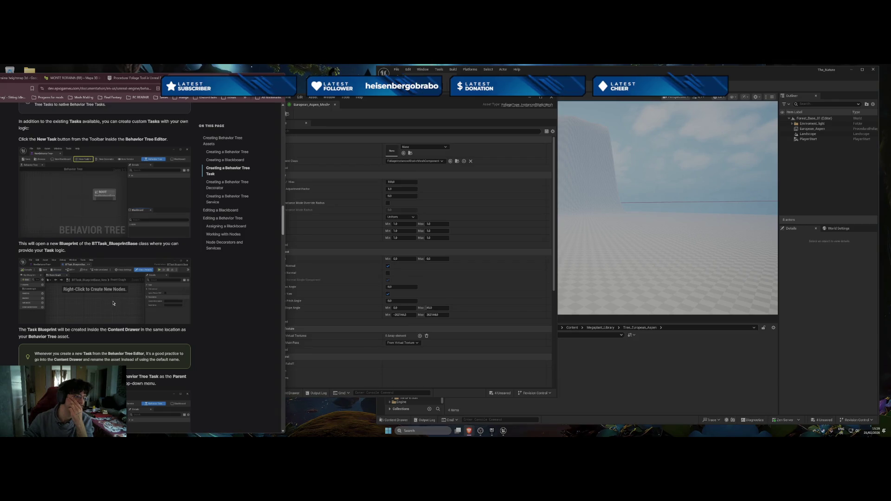
scroll(144, 313, down, 4)
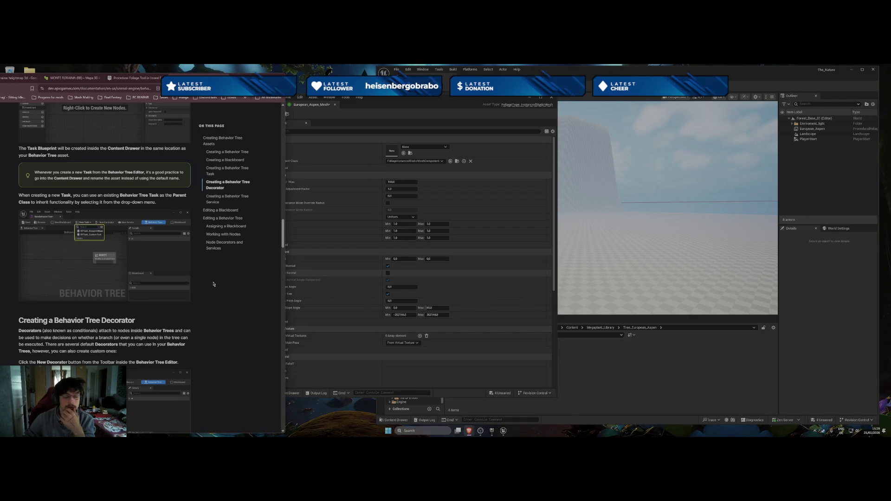
scroll(214, 284, down, 3)
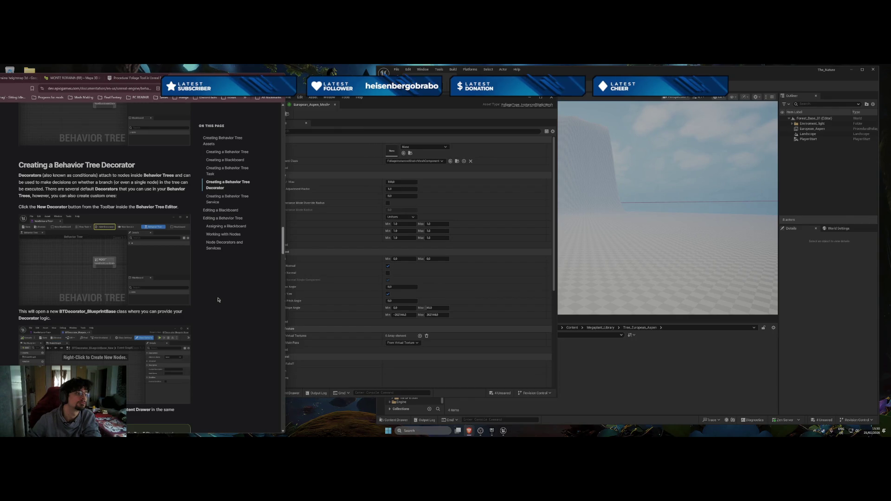
scroll(218, 300, down, 4)
scroll(131, 203, up, 5)
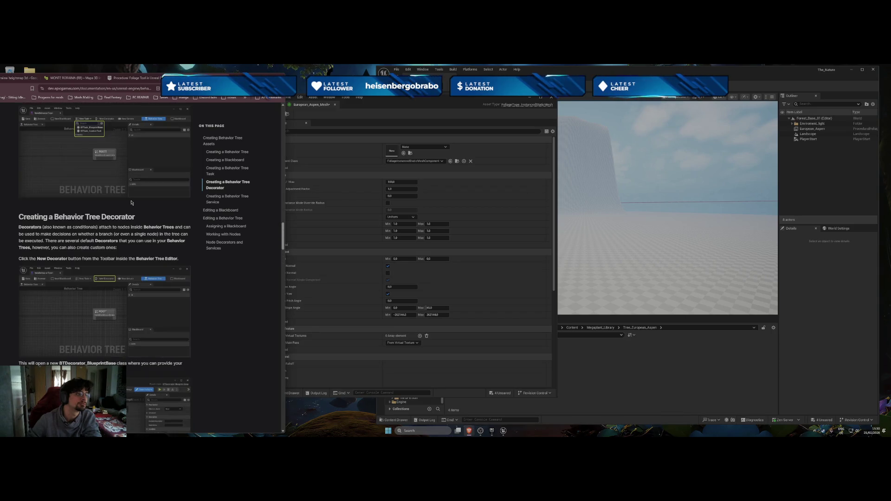
drag(260, 77, 288, 73)
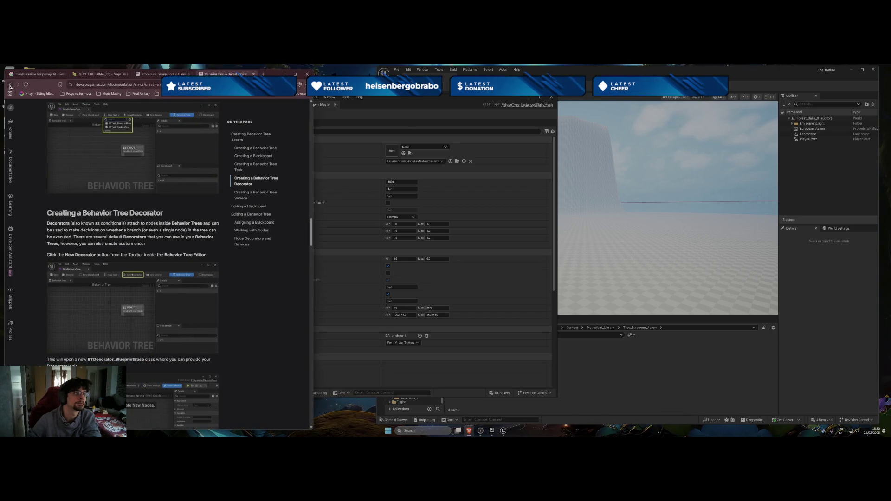
Return to the search results and read through the Behavior Tree Quick Start Guide
click(10, 85)
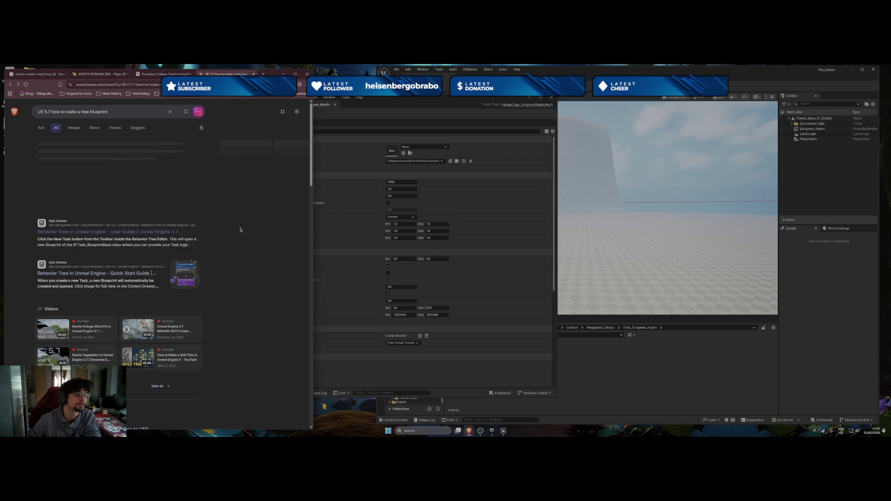
click(101, 277)
scroll(221, 297, down, 2)
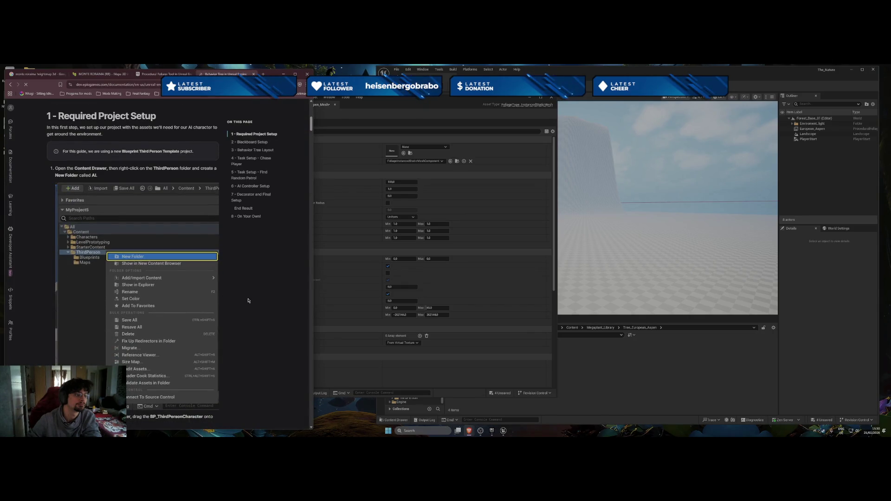
scroll(249, 302, down, 4)
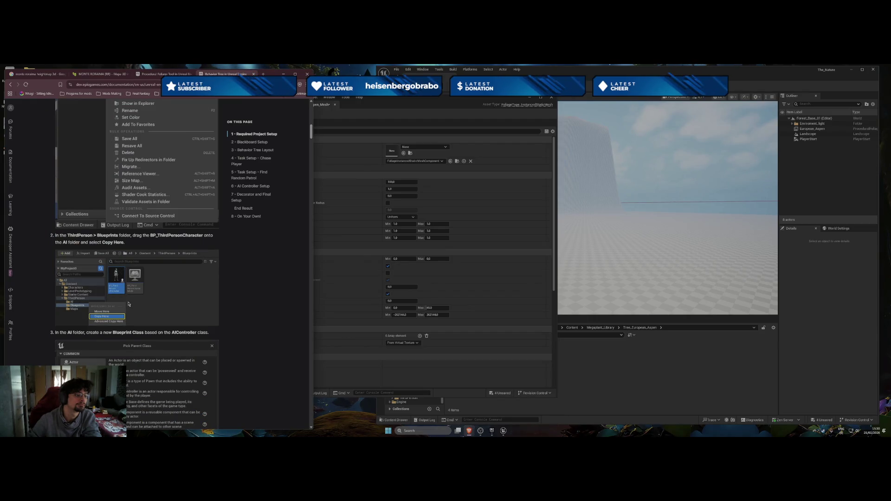
scroll(127, 295, down, 3)
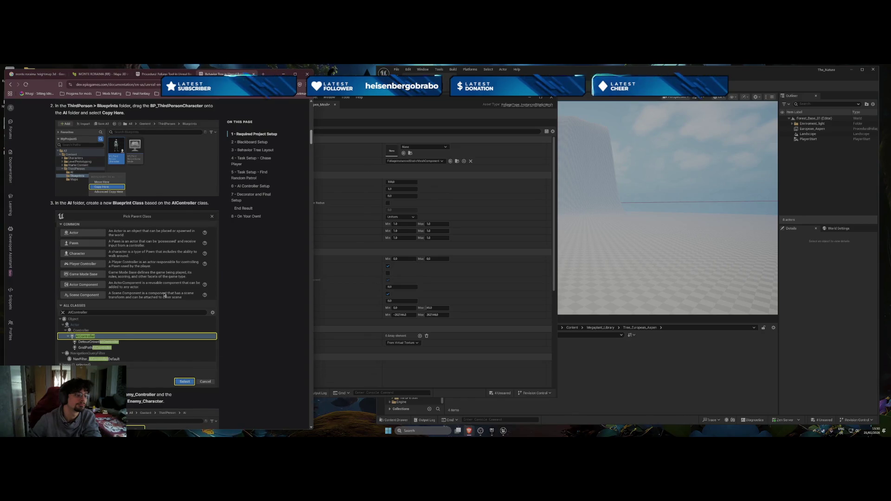
scroll(164, 294, down, 4)
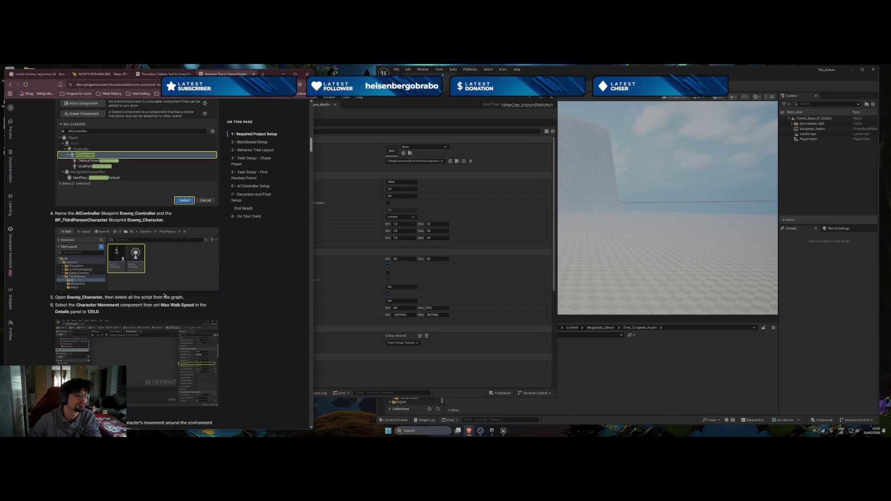
scroll(164, 295, down, 7)
scroll(163, 301, up, 18)
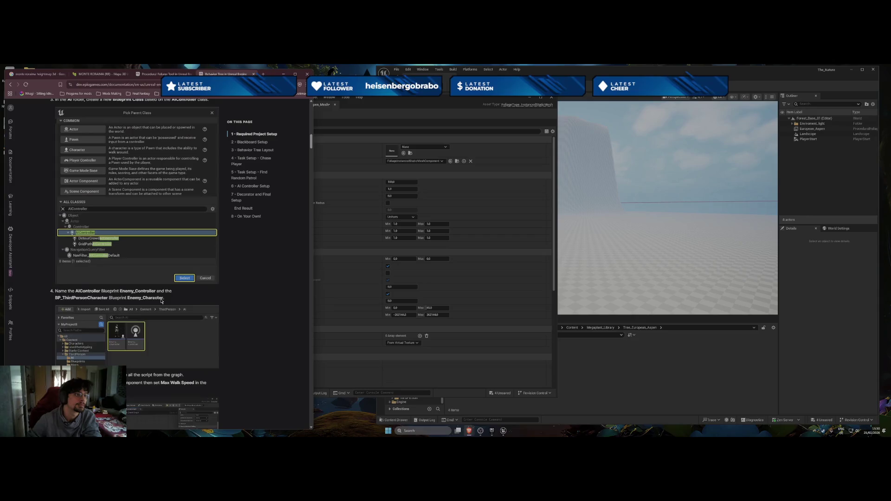
scroll(160, 301, up, 5)
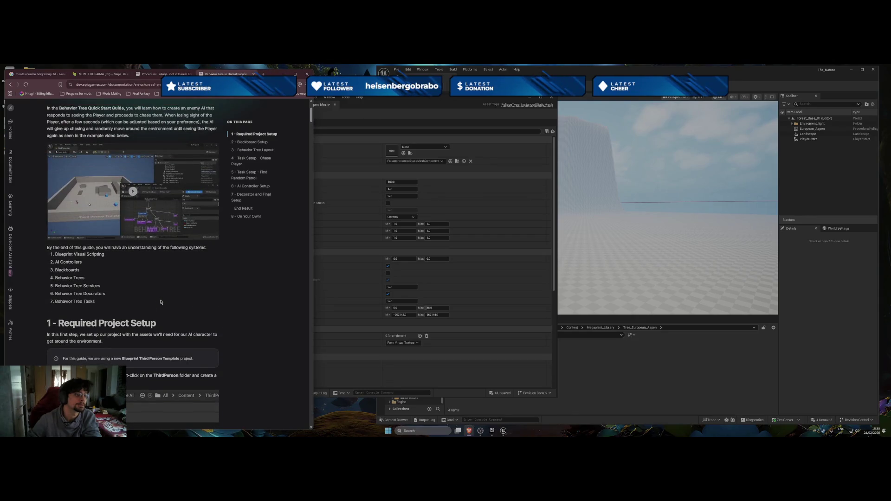
scroll(161, 302, up, 2)
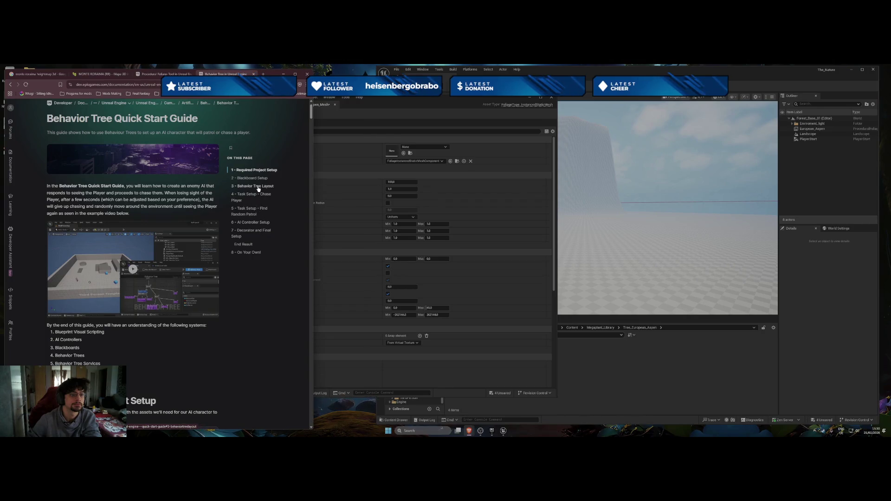
scroll(246, 227, down, 1)
scroll(246, 227, down, 10)
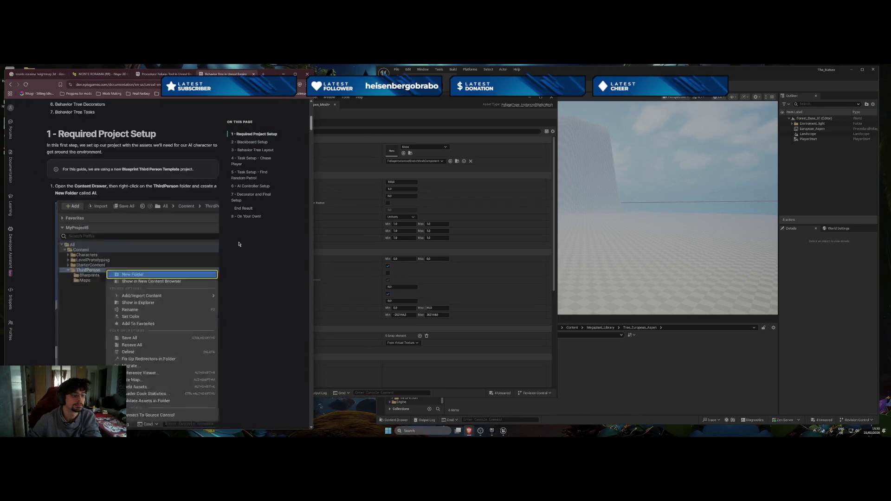
Jump to '3 - Behavior Tree Layout', read steps 10–11 on BTT_ChasePlayer, then close the tab
click(253, 152)
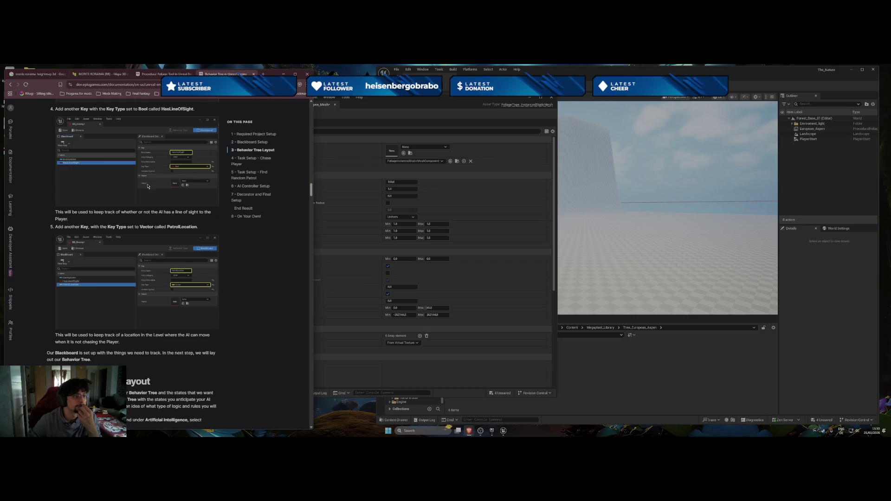
scroll(148, 186, up, 4)
scroll(151, 232, up, 3)
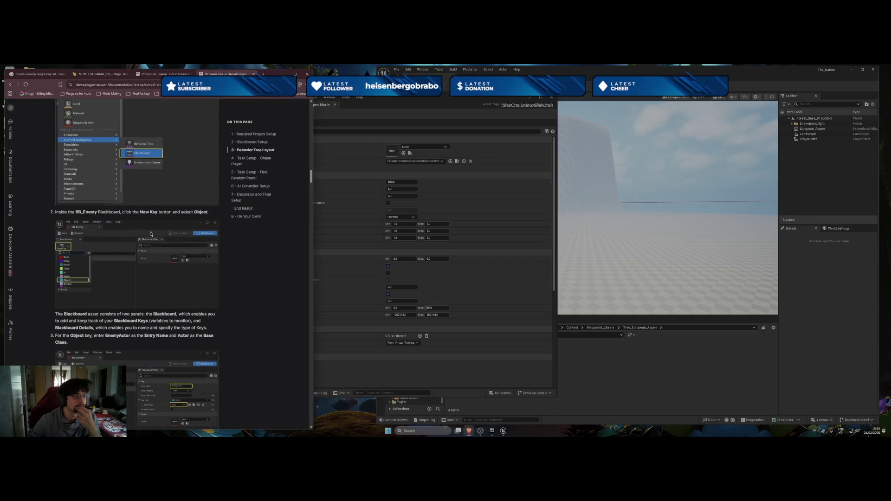
scroll(151, 234, up, 3)
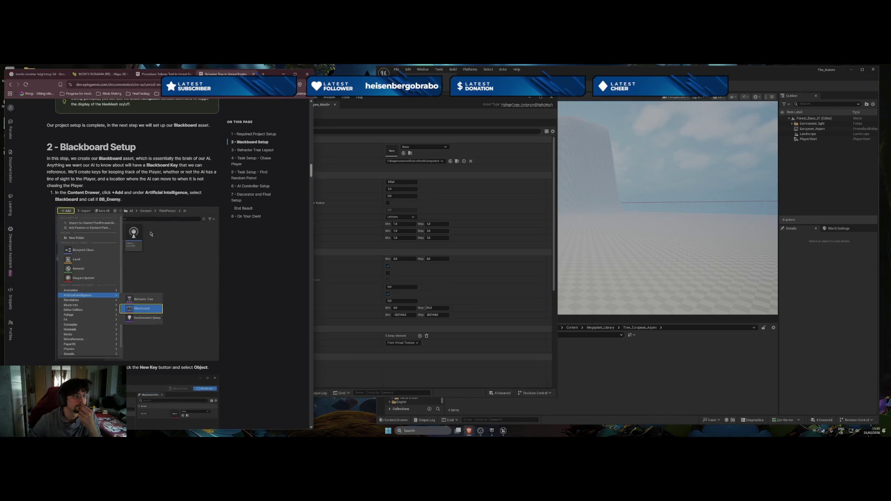
scroll(151, 233, down, 4)
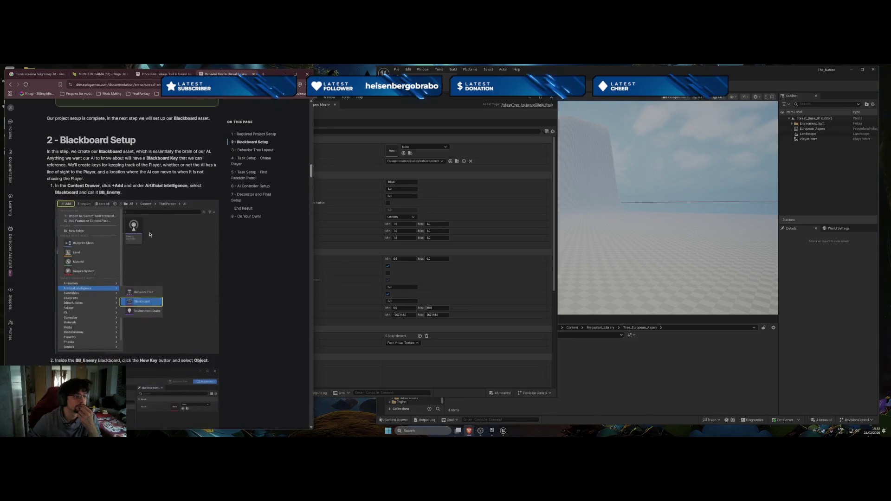
scroll(149, 236, down, 10)
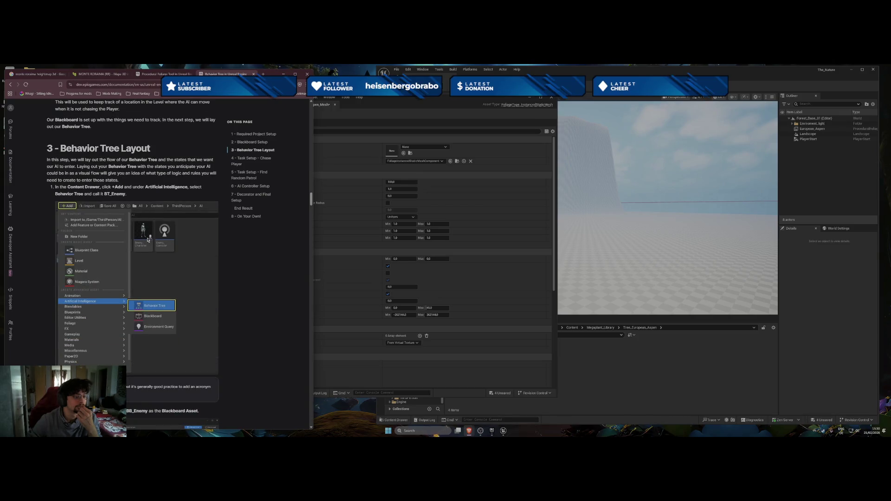
scroll(148, 240, down, 15)
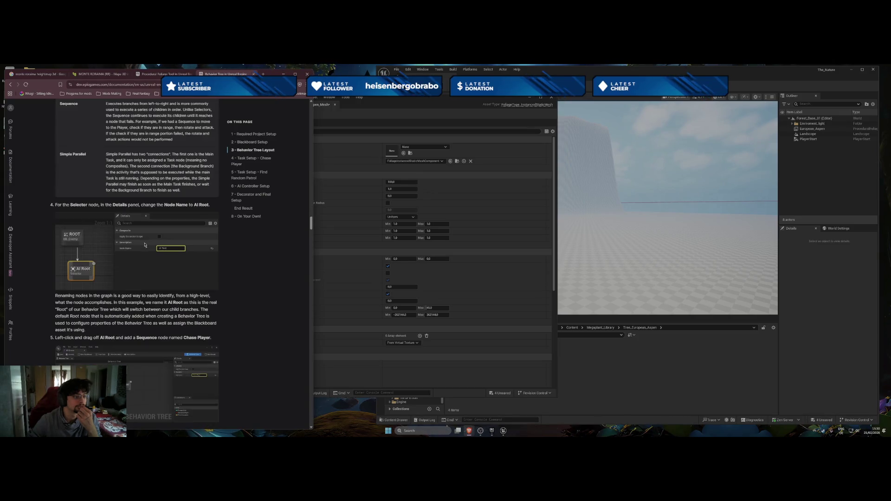
scroll(145, 244, down, 7)
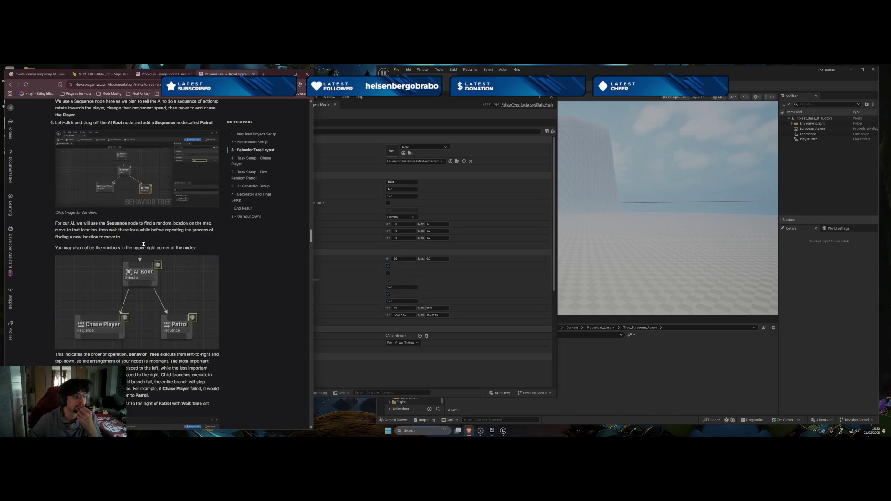
scroll(144, 246, down, 10)
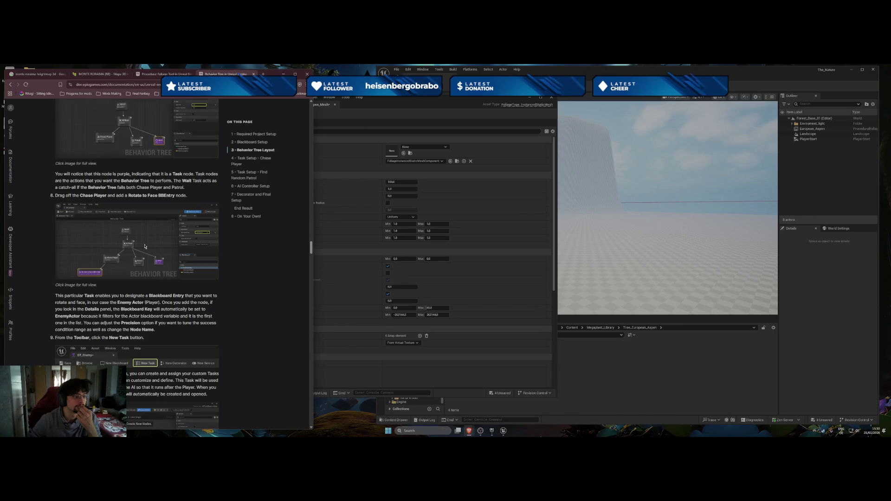
scroll(139, 249, down, 3)
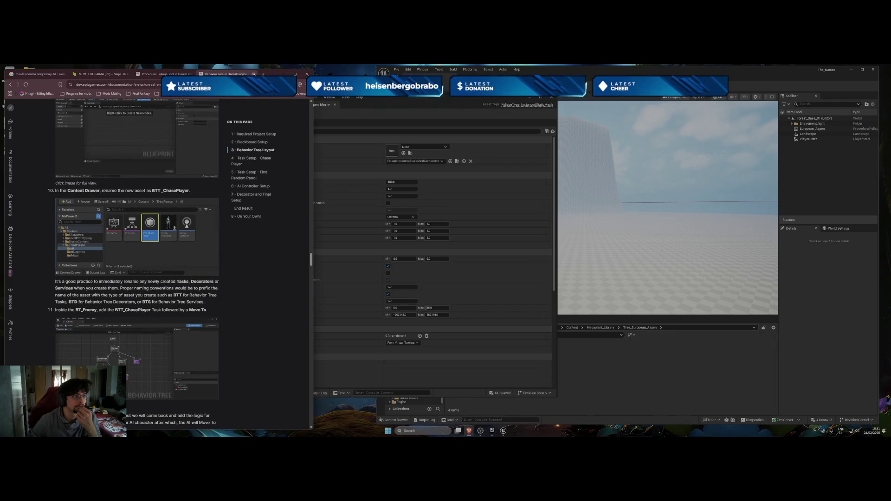
key(ctrl+w)
Switch to the 'monte roraima heightmap 3d' tab and open Google Gemini from the Google apps grid
click(33, 75)
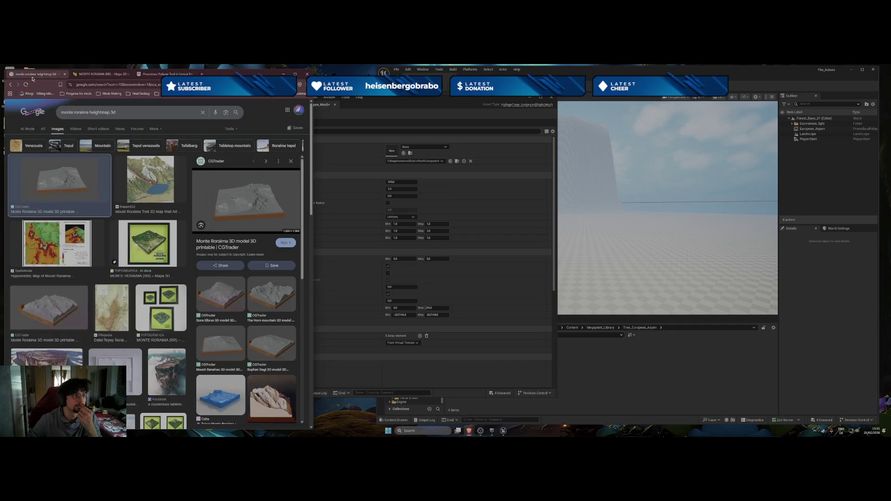
click(287, 110)
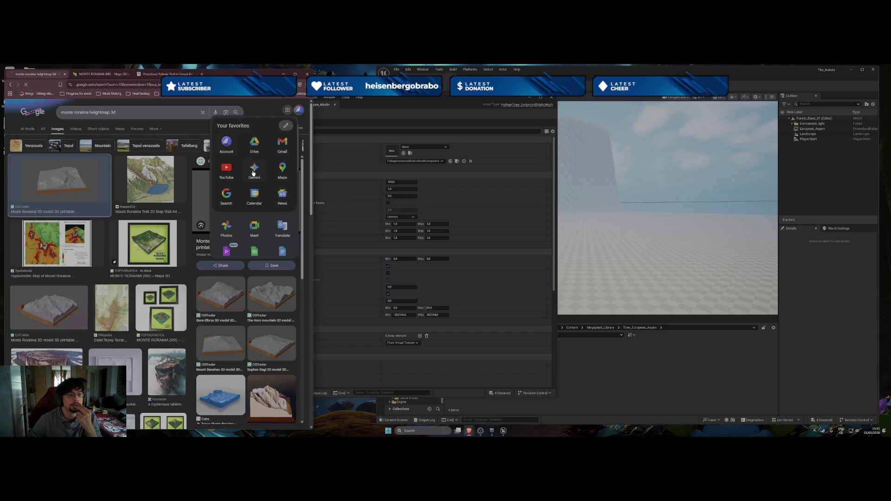
click(254, 170)
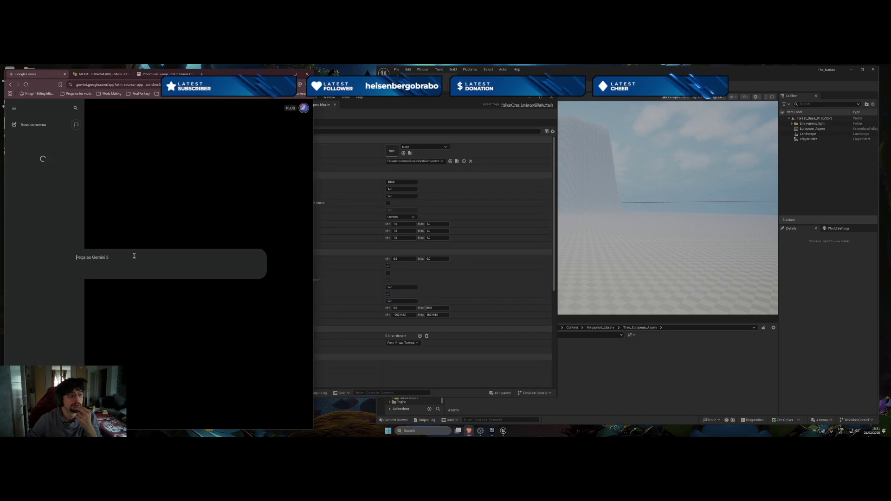
click(524, 402)
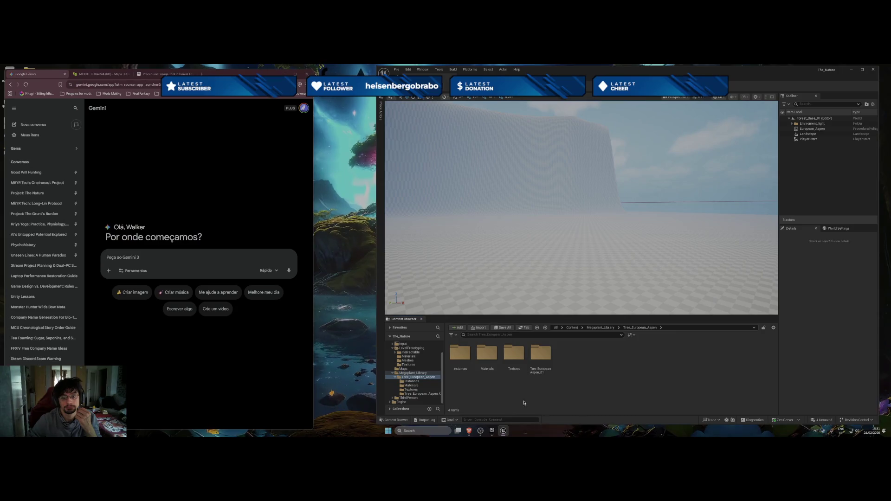
Ask Gemini how to turn the store's skeleton-only tree_European_Aspen_01 asset into a usable blueprint
click(156, 258)
text(i got)
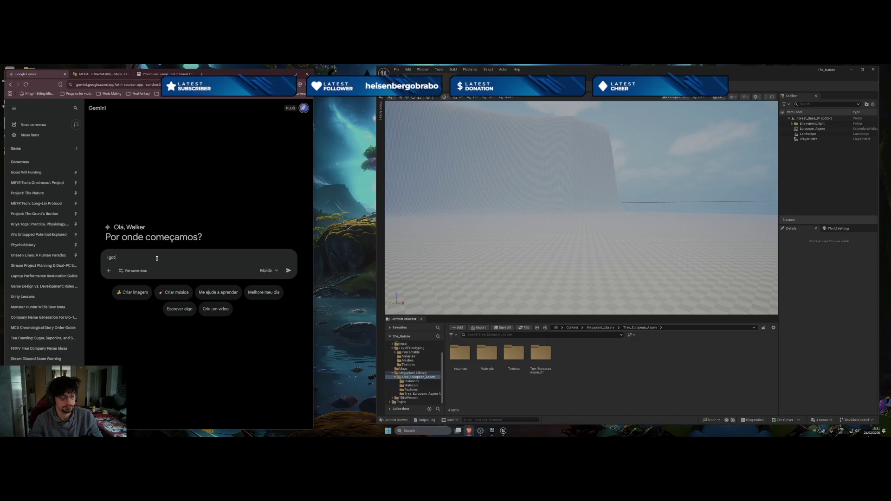
text(from the store)
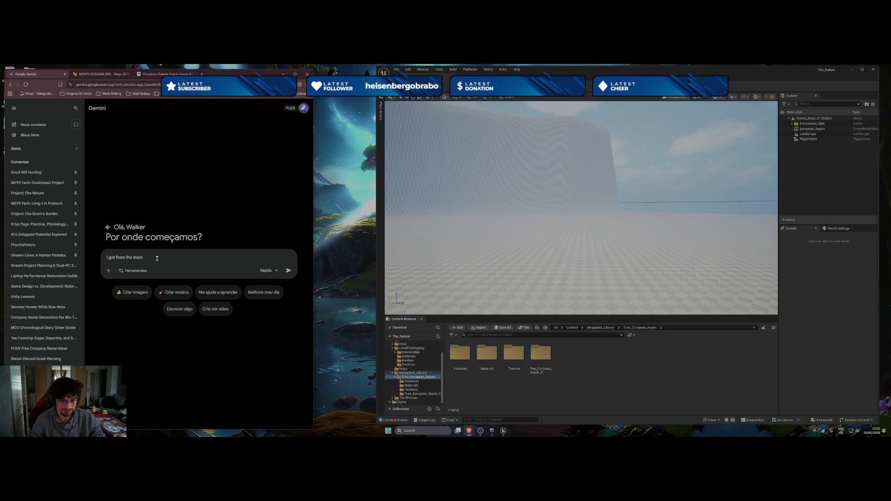
text("tr)
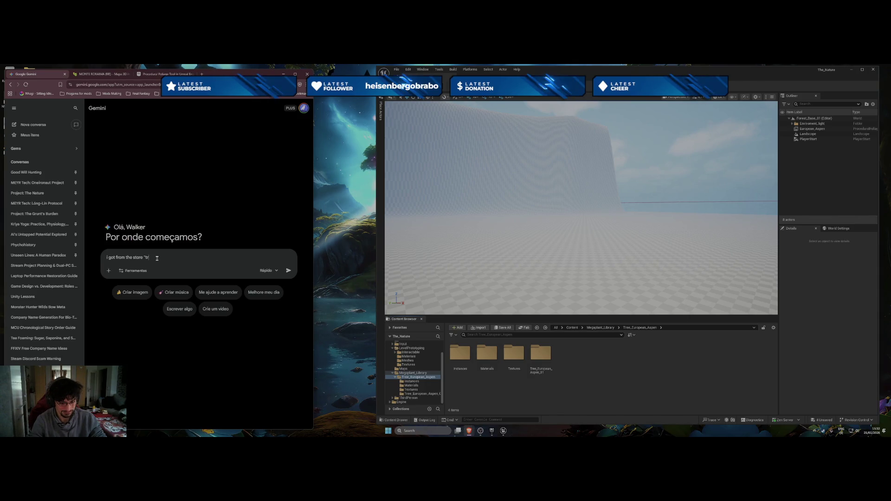
text(ee)
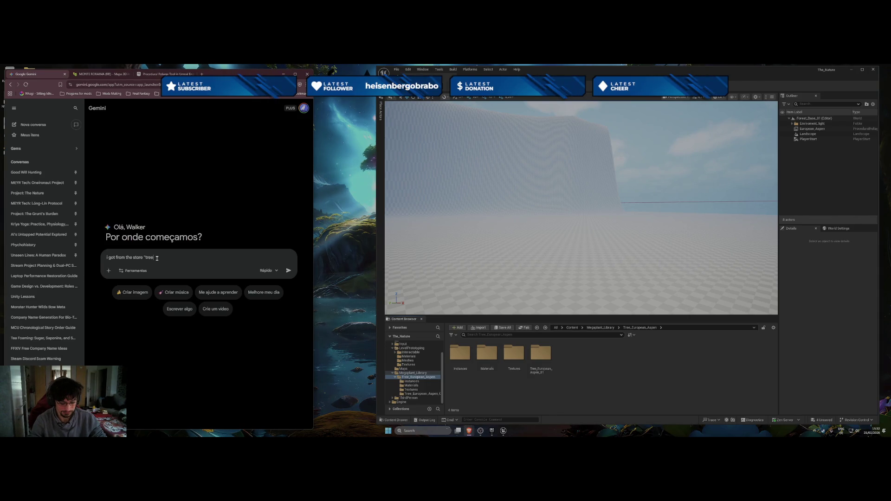
text(_eu)
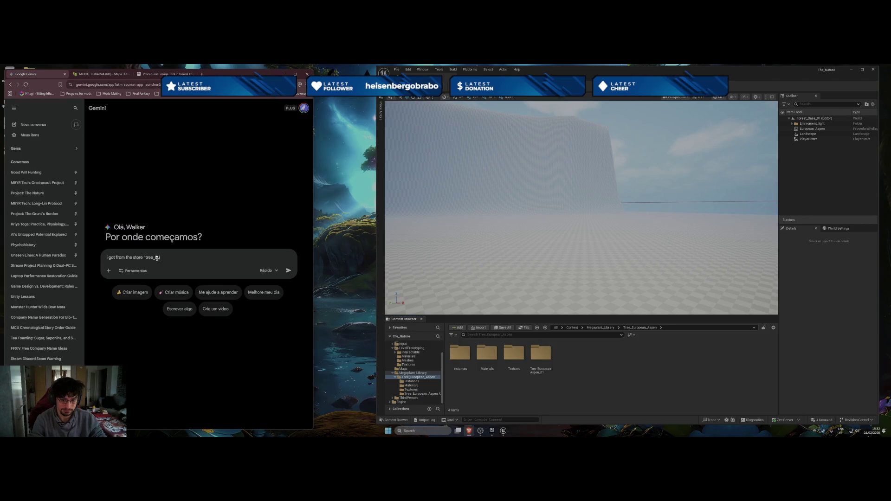
text(rope)
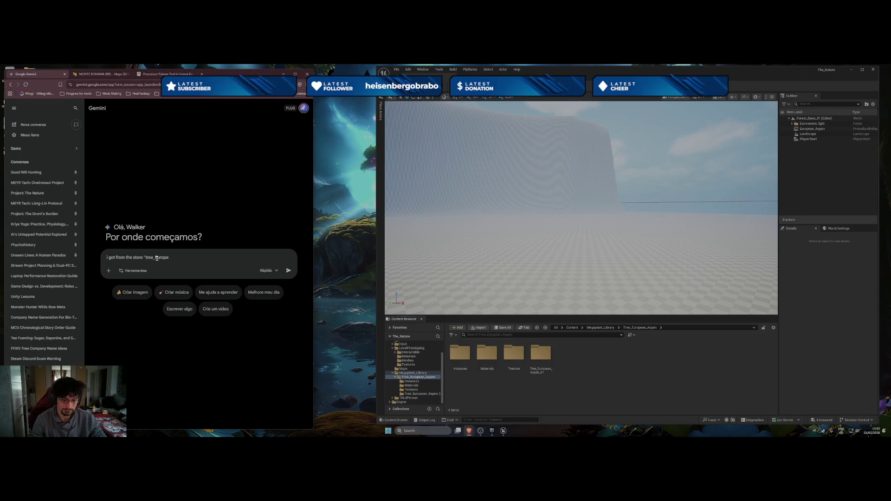
text(an_AS)
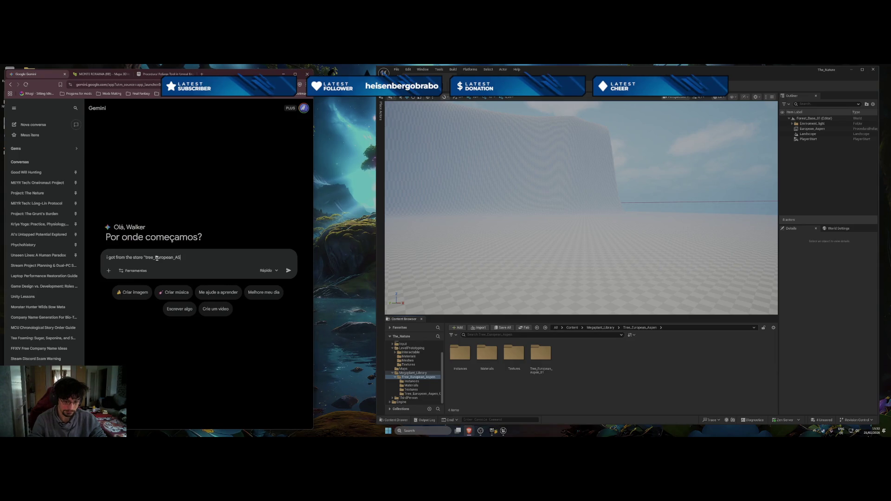
text(pen_01)
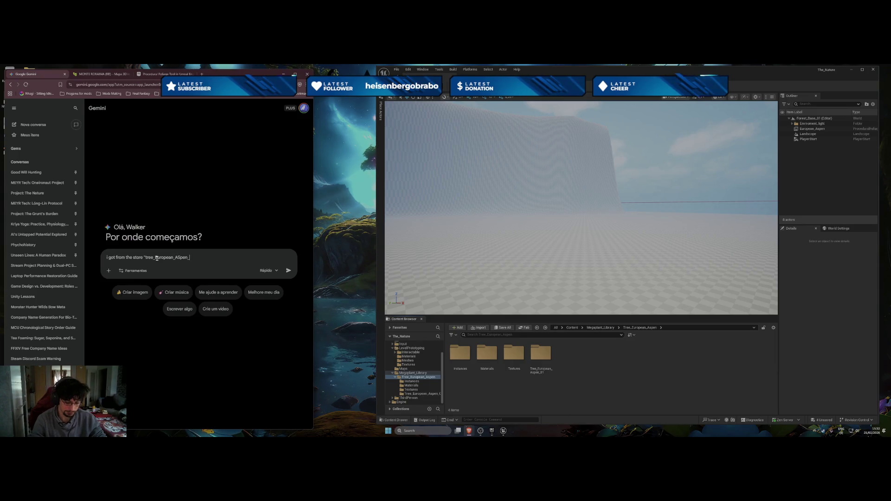
text(" but )
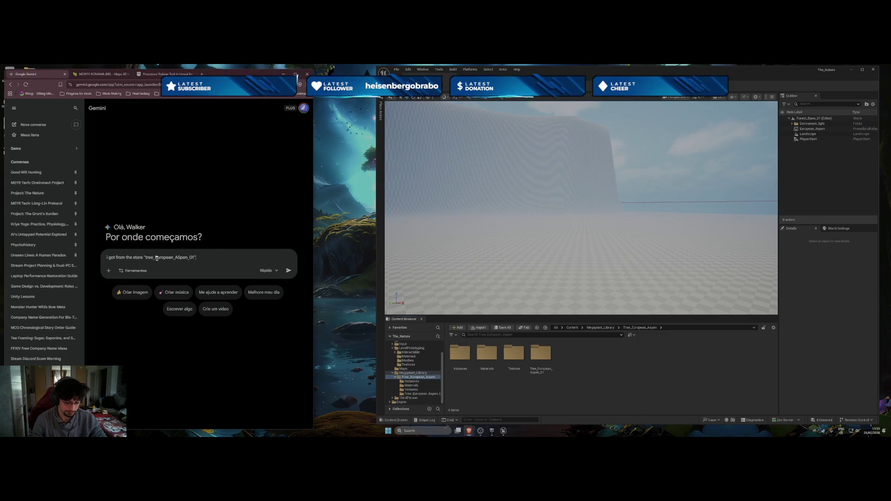
text(i only got skele)
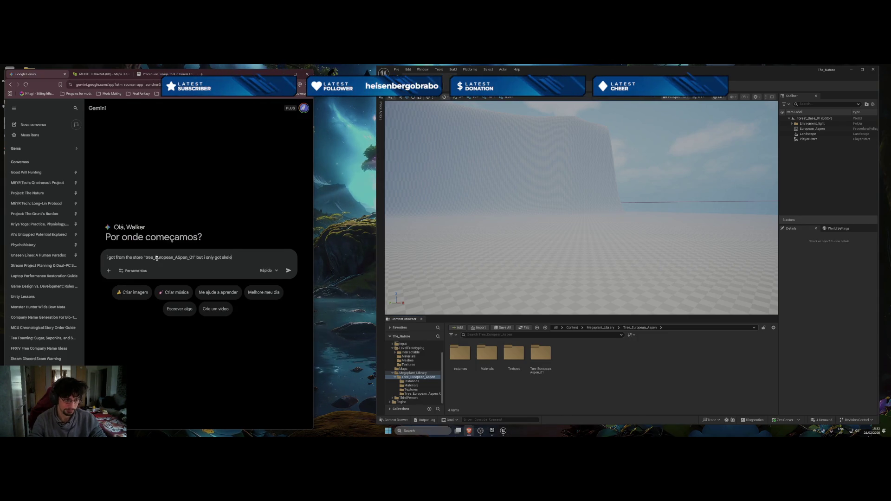
text(ton, and )
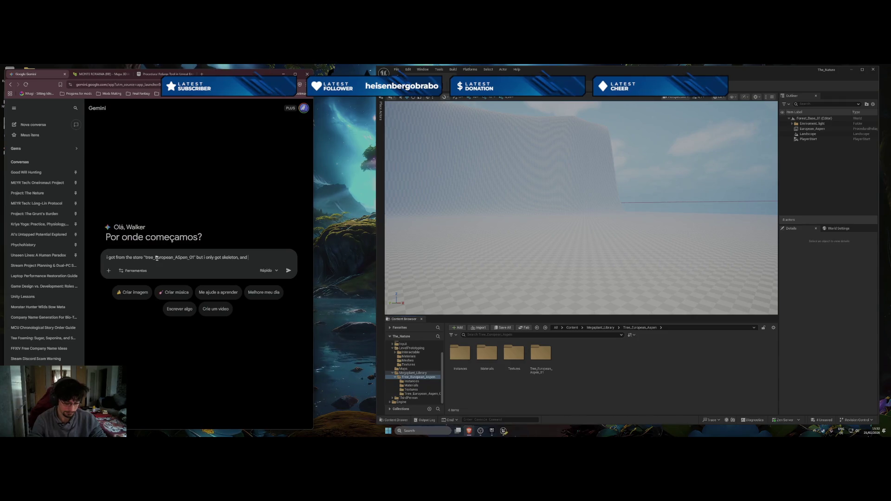
text(other thi)
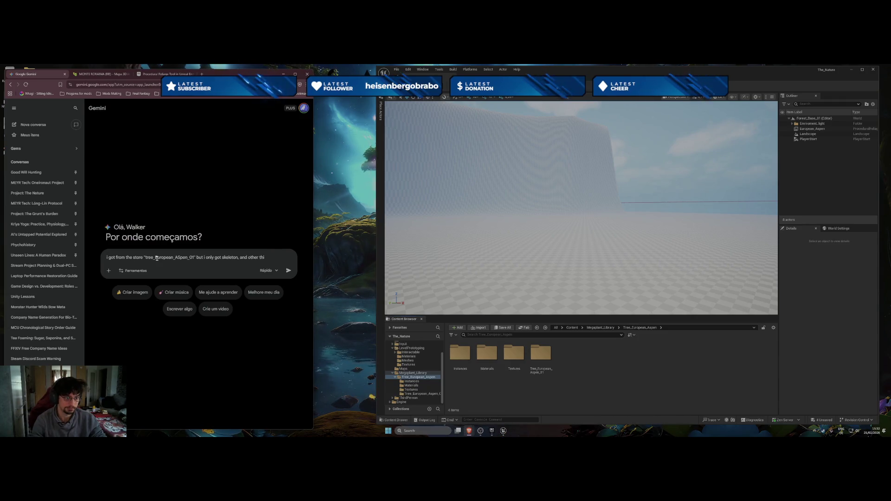
text(ng)
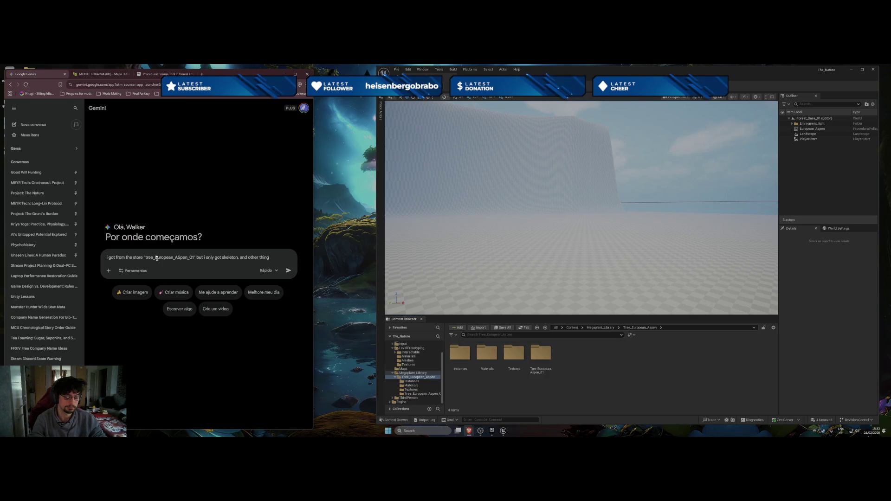
text(s i can use)
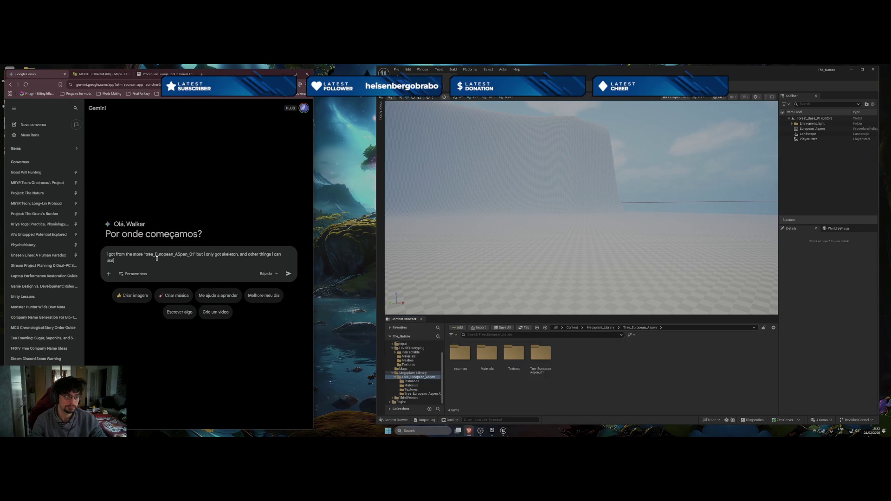
text(, hot to i tur)
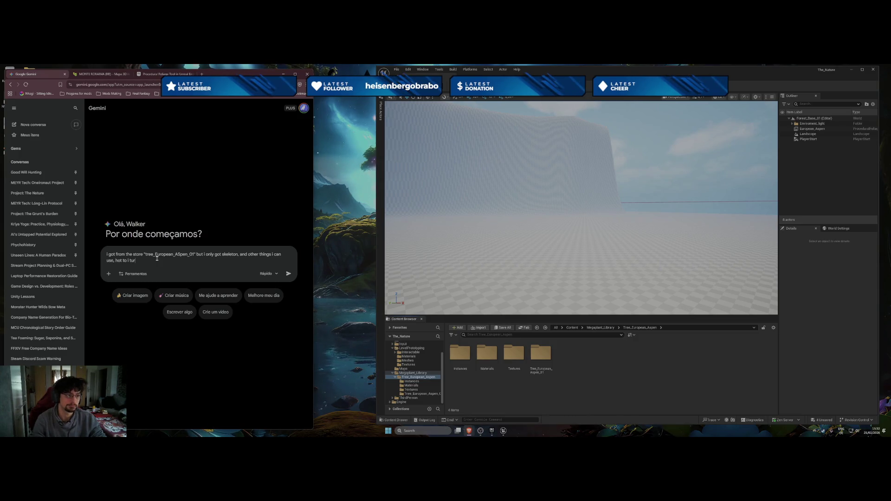
text(n that in to)
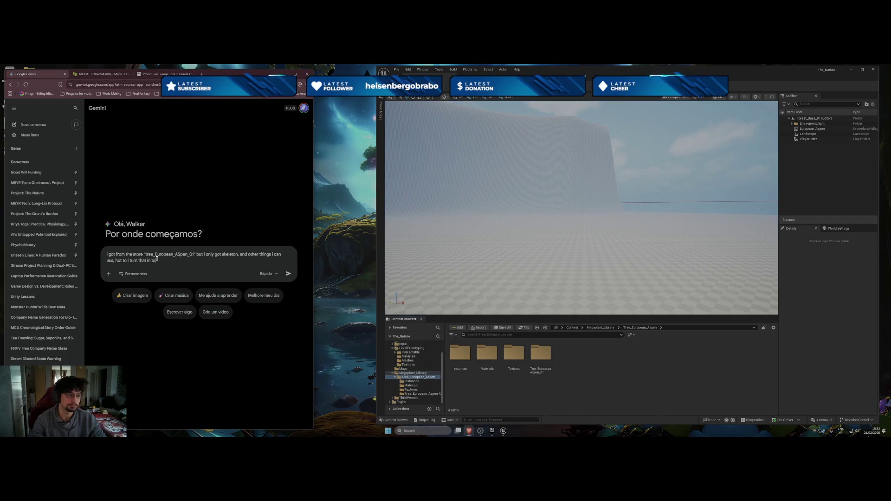
text(blucp)
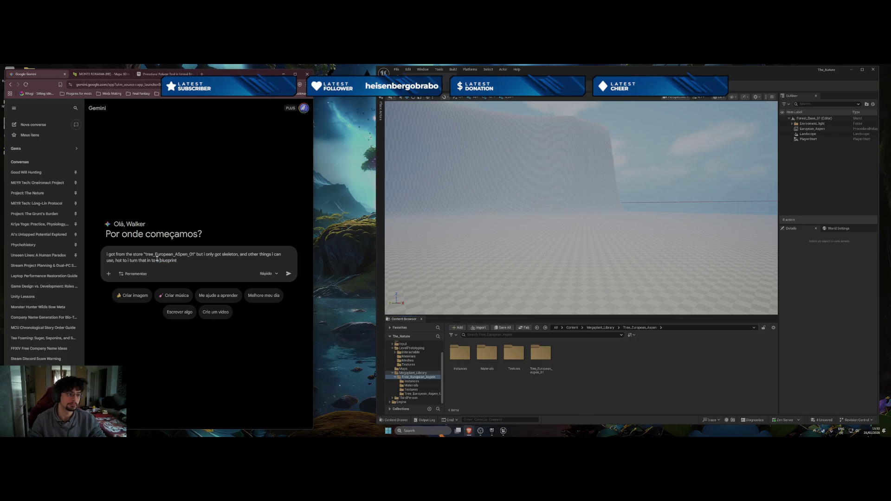
text(useble)
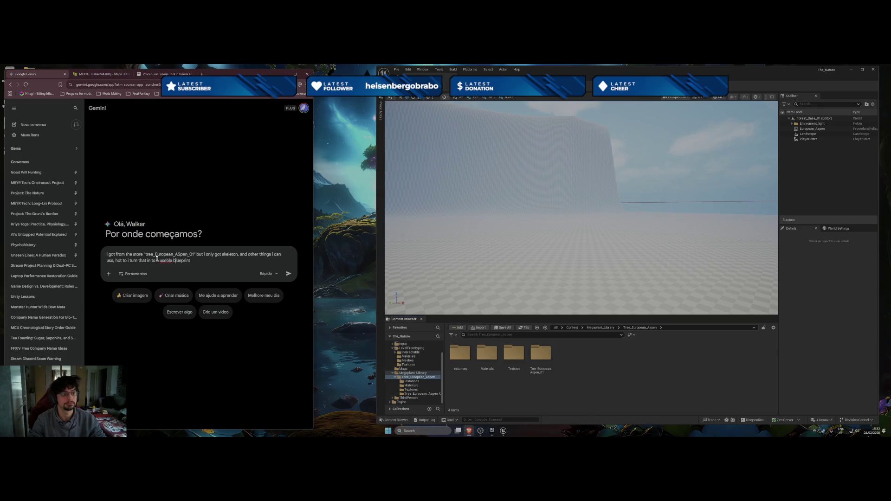
key(Return)
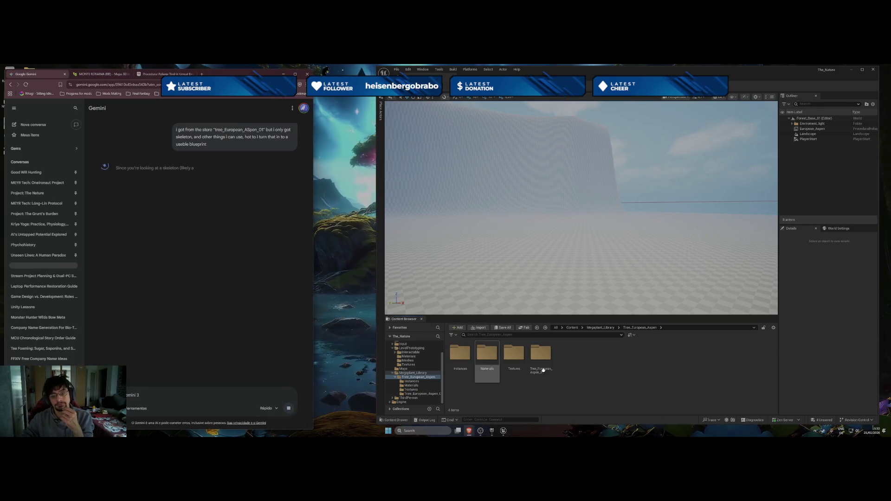
Open the Content Browser's Blueprint folder and delete the Tree_test blueprint, confirming the deletion
click(543, 370)
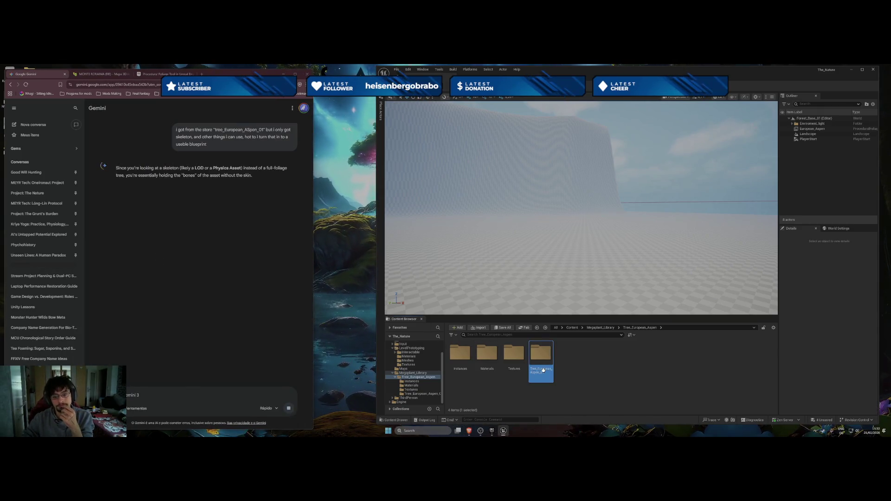
click(505, 393)
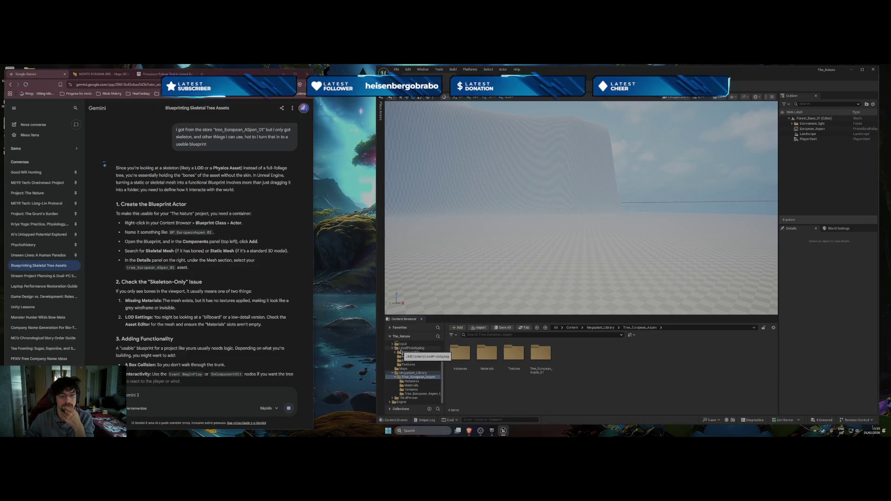
scroll(411, 356, up, 2)
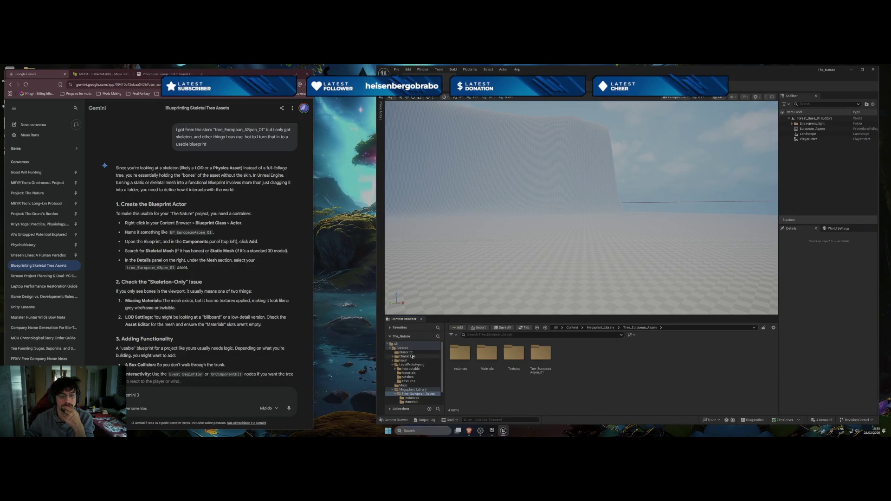
click(408, 352)
right_click(457, 358)
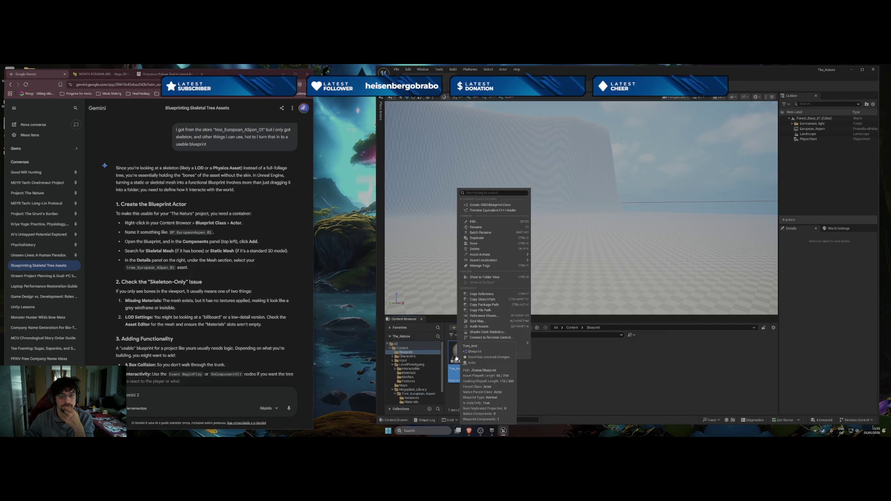
click(466, 376)
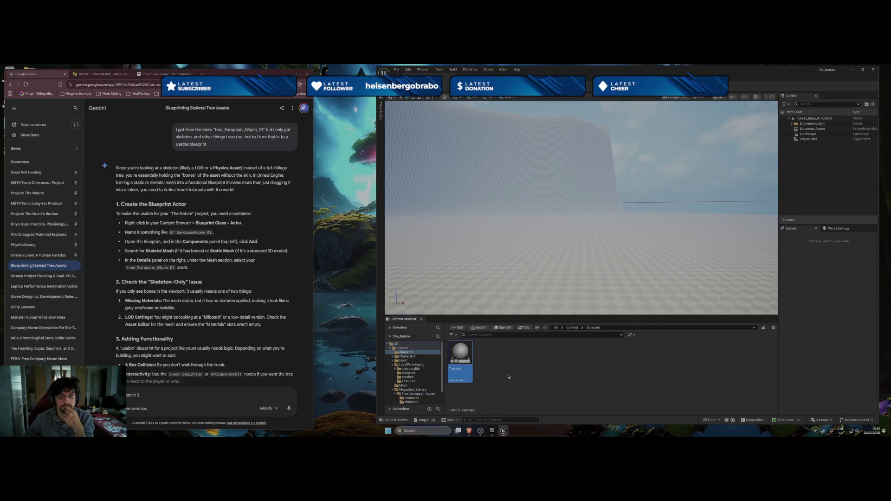
key(Delete)
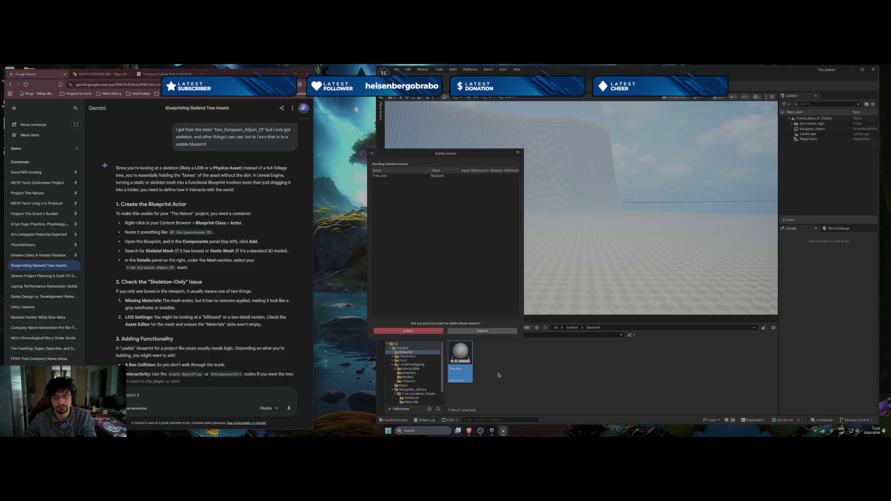
click(408, 330)
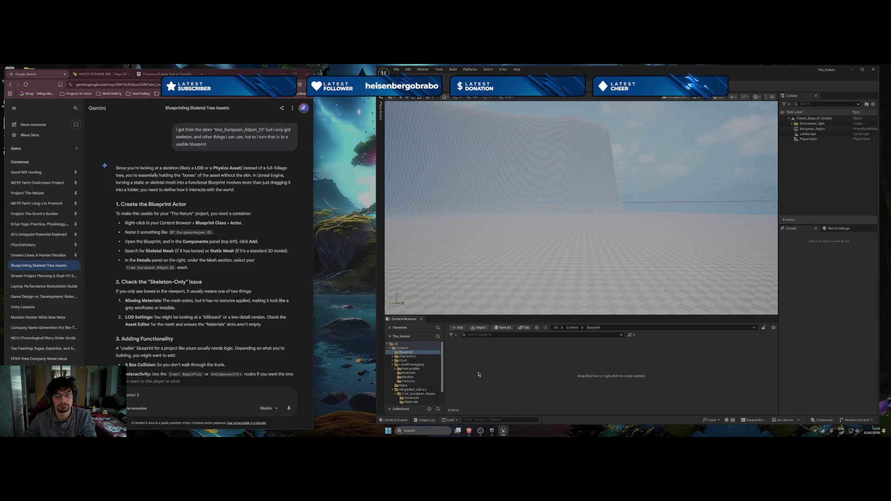
Create a new Blueprint Class in the Blueprint folder named BP_European_Aspen
right_click(478, 374)
mouse_move(519, 276)
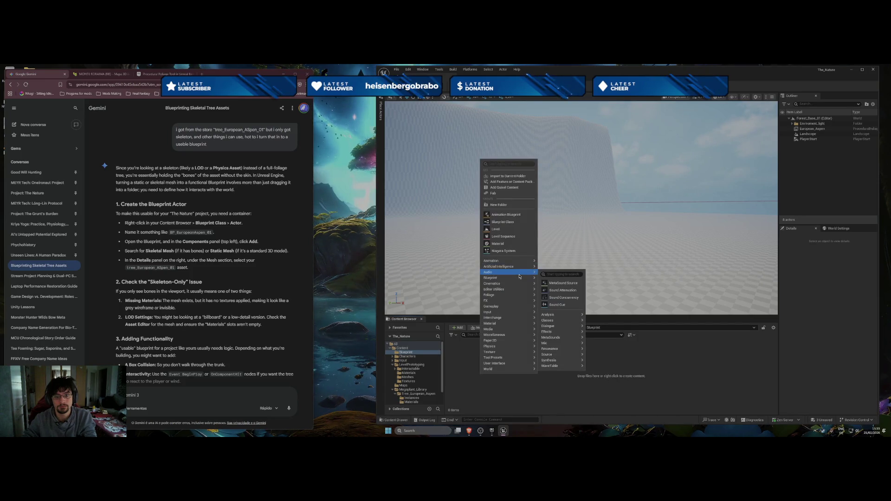
click(556, 284)
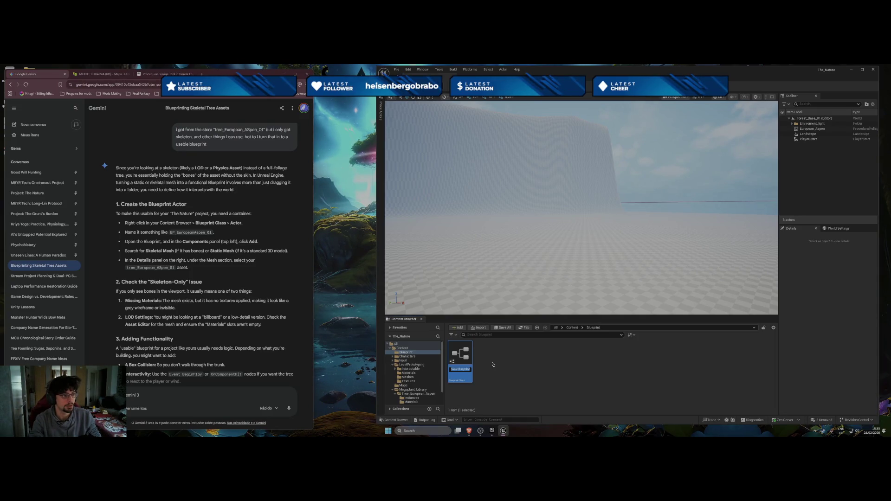
text(BP_)
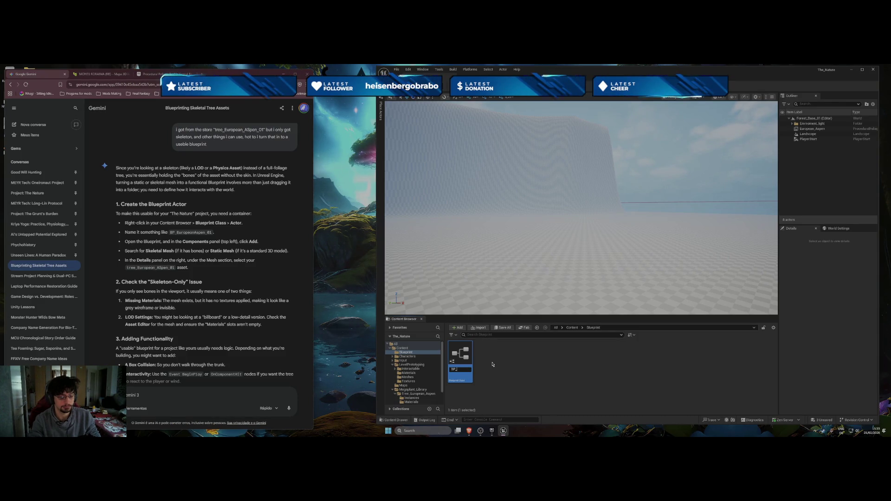
text(European_)
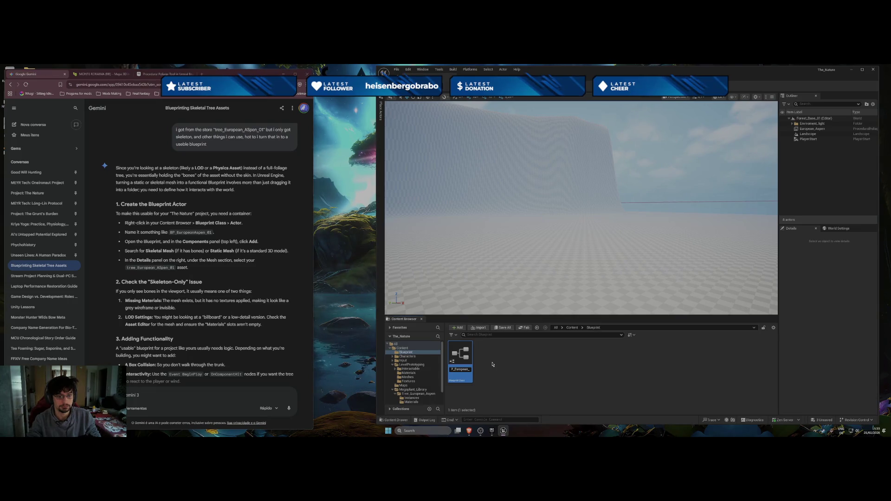
text(As)
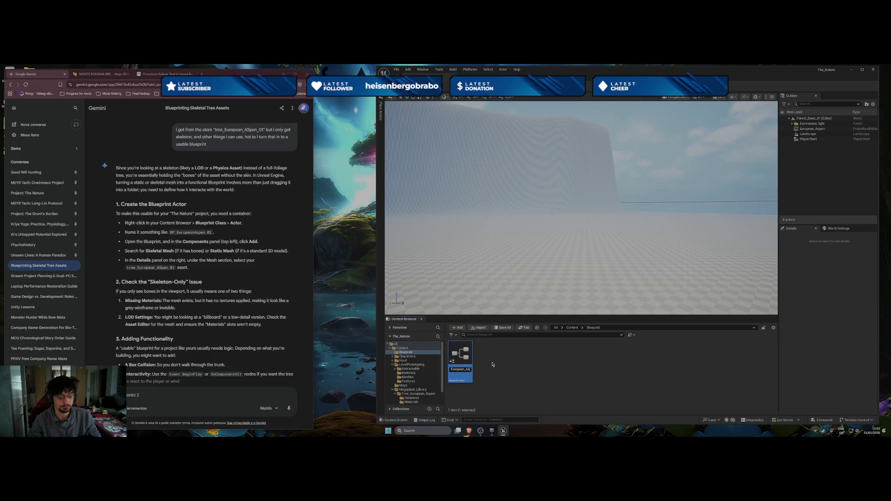
text(pen)
key(Return)
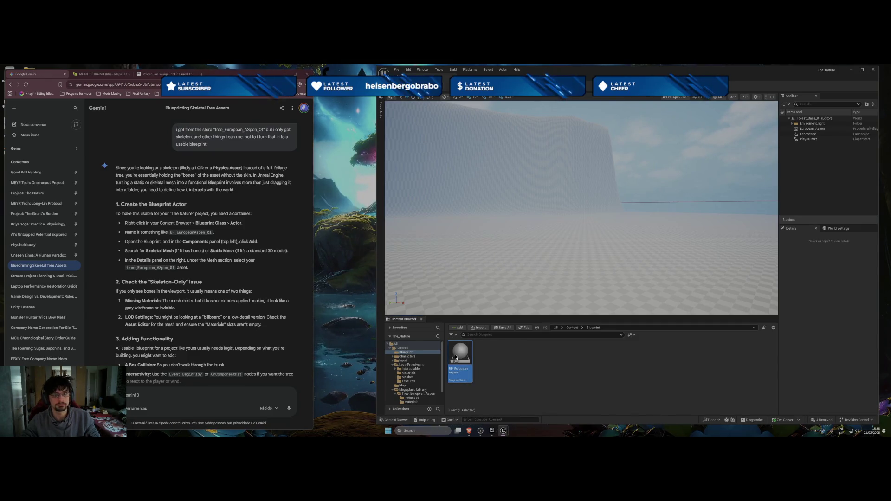
Open BP_European_Aspen and widen the editor window and its Components panel
double_click(455, 357)
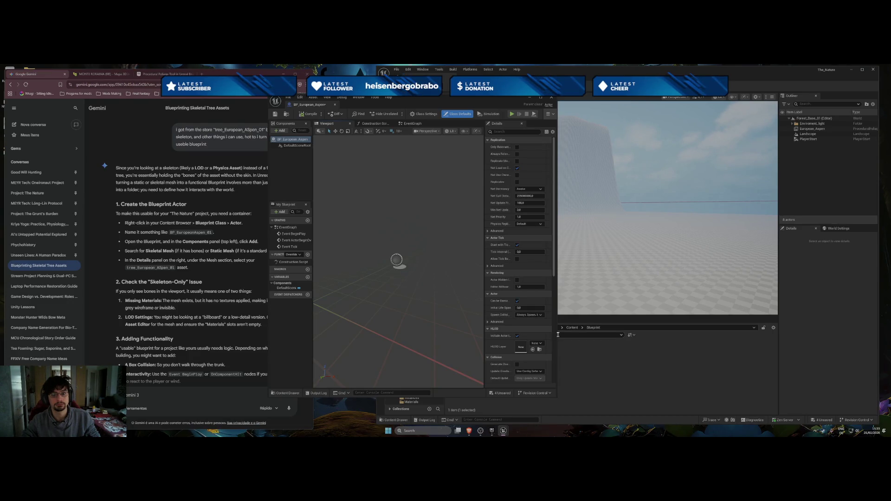
drag(557, 334, 771, 334)
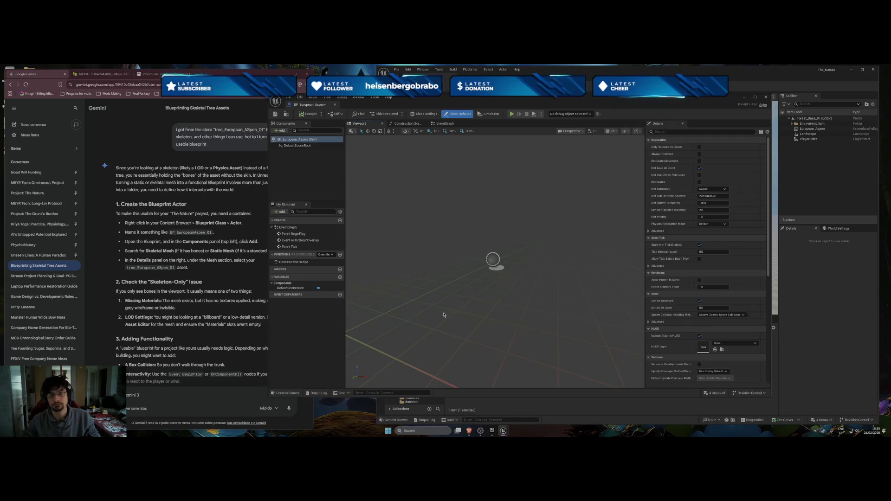
drag(345, 301, 355, 299)
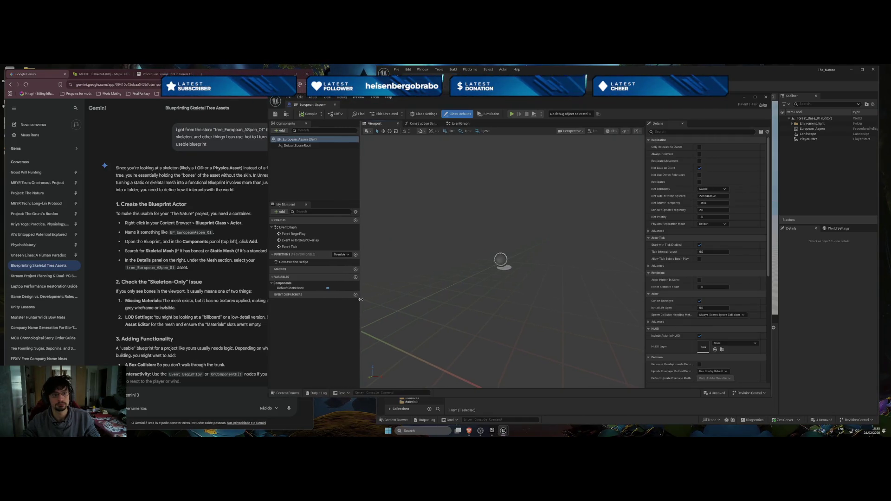
click(297, 145)
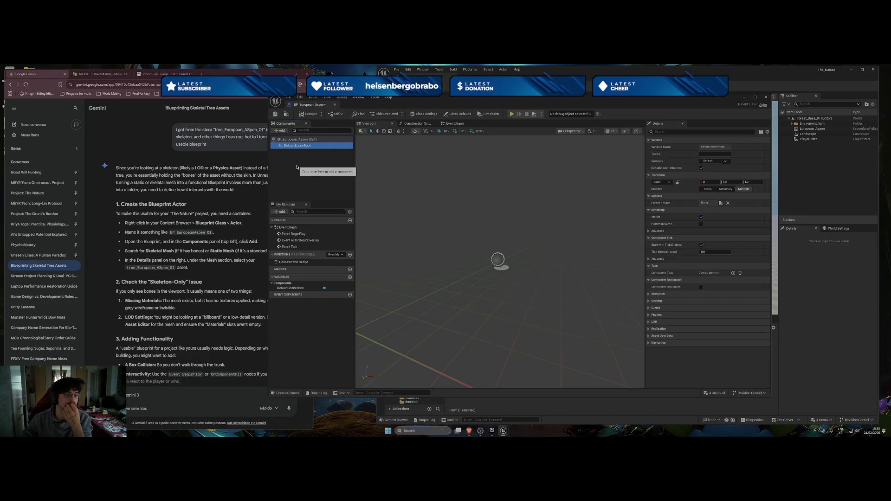
drag(268, 170, 294, 168)
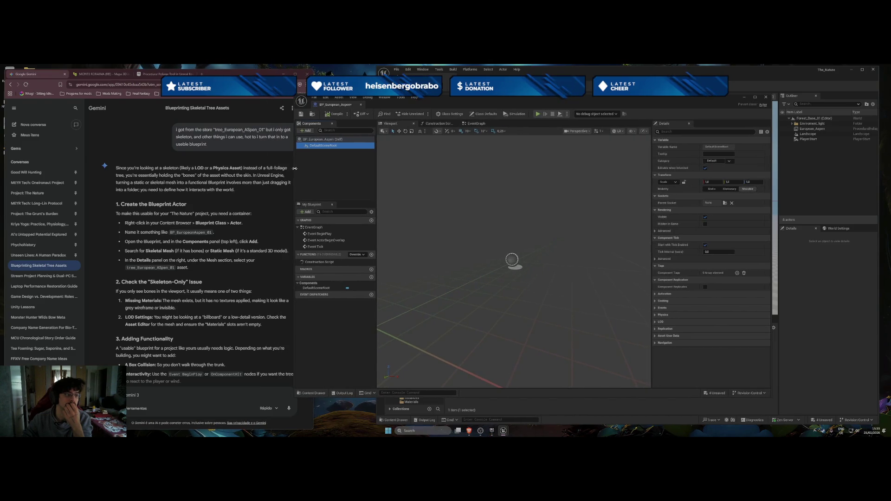
Check the HLOD Layer setting in Class Defaults and leave it unassigned
click(322, 139)
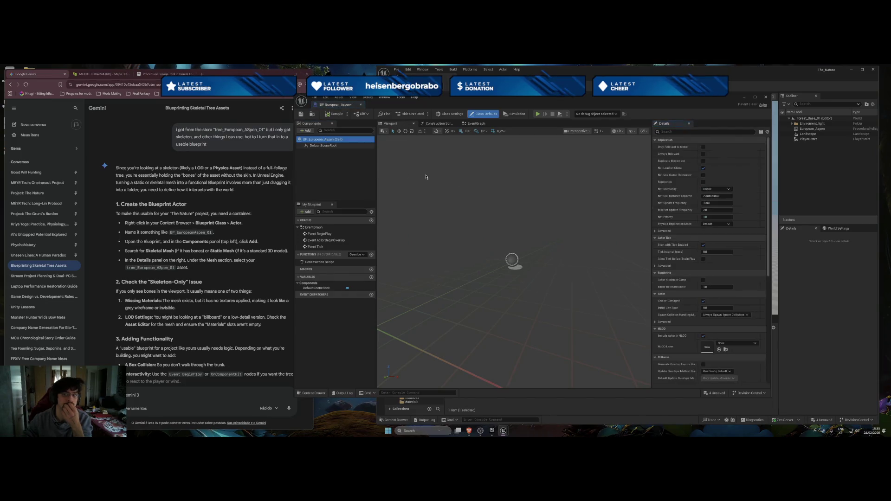
scroll(701, 298, down, 2)
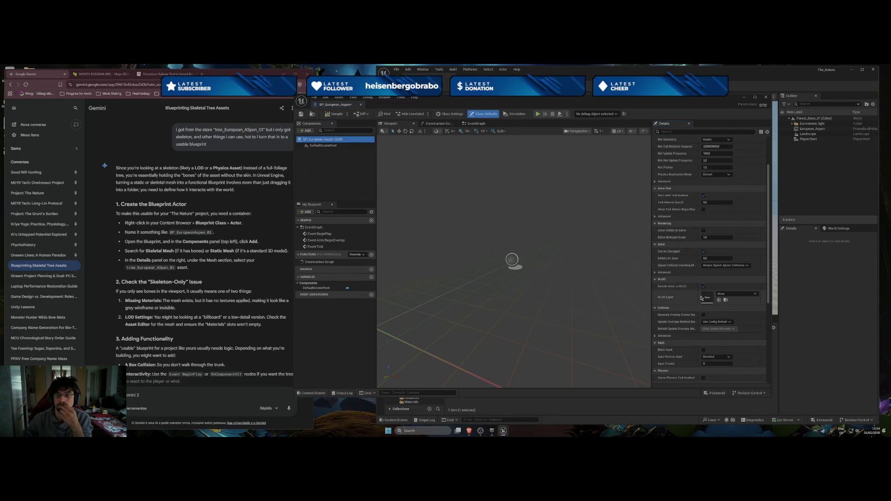
click(731, 297)
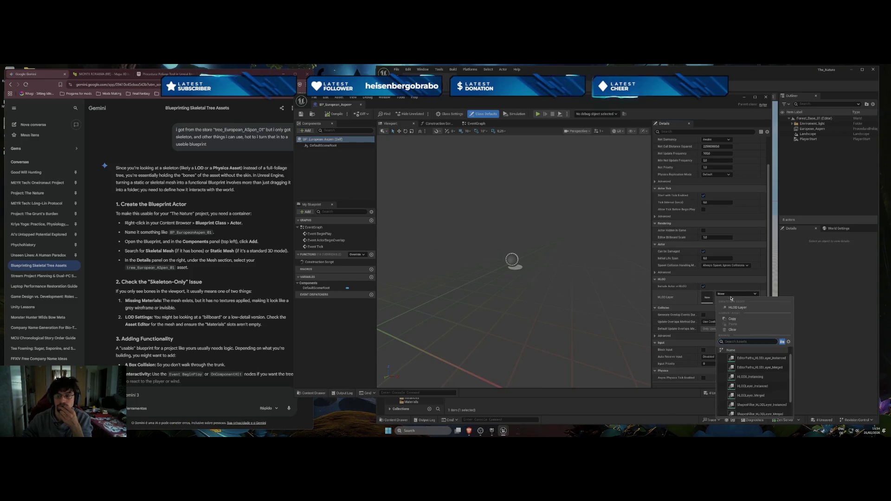
text(aspe)
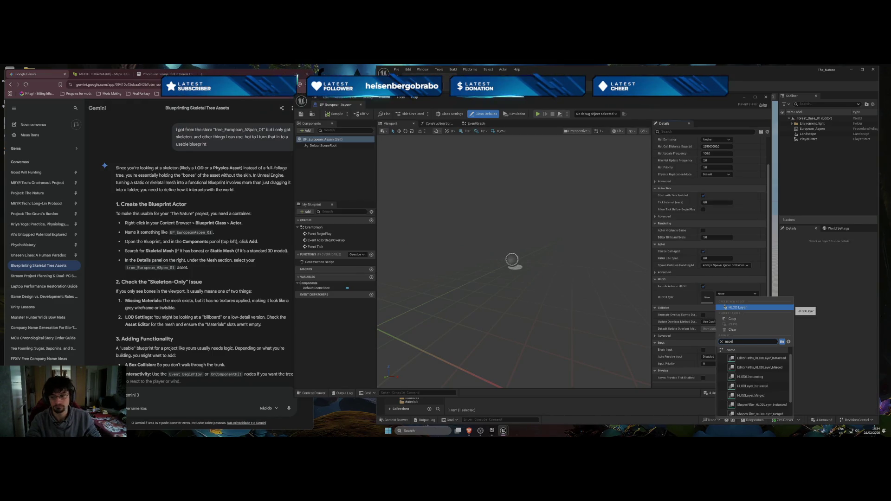
text(n)
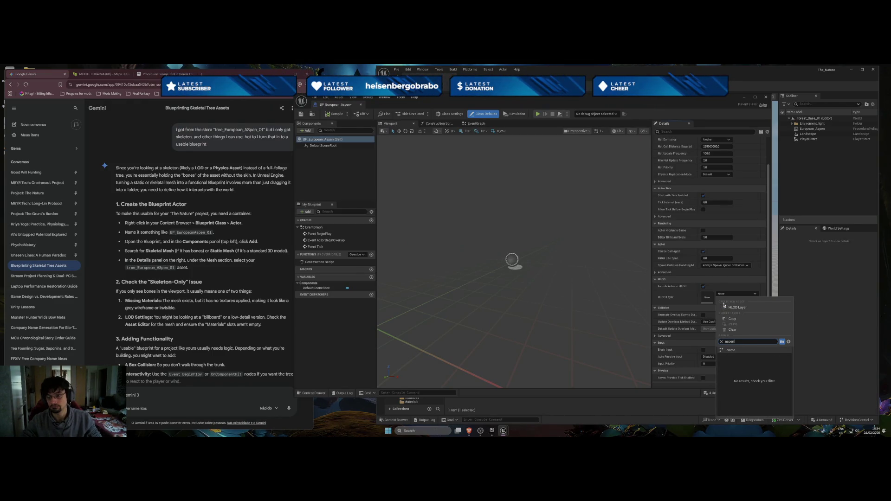
key(BackSpace)
key(BackSpace)
key(BackSpace)
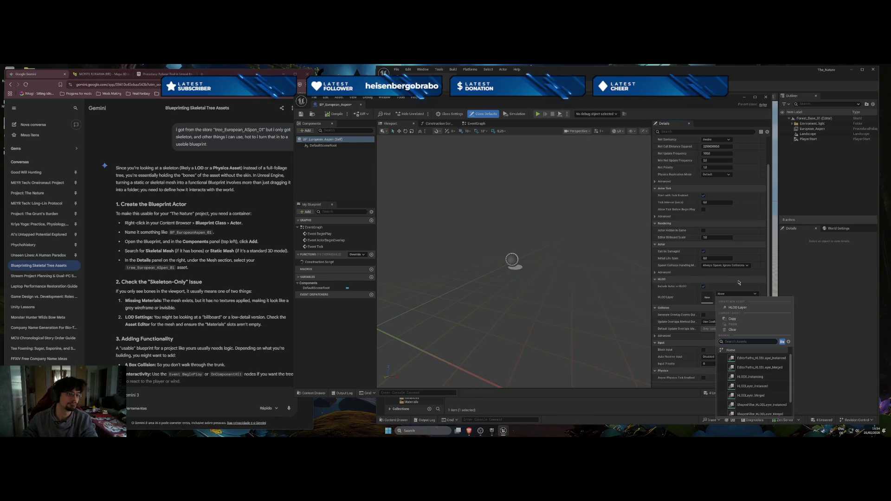
click(298, 124)
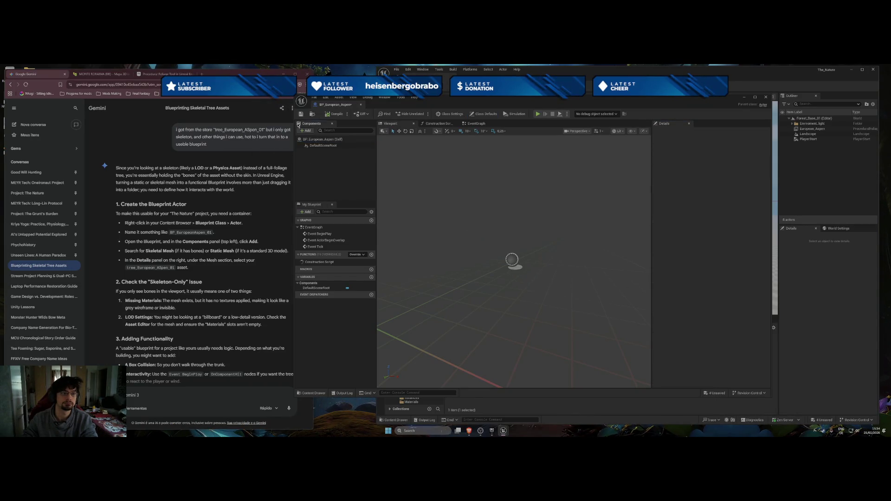
Add a Skeletal Mesh component and name it tree_European_aspen_01
click(306, 131)
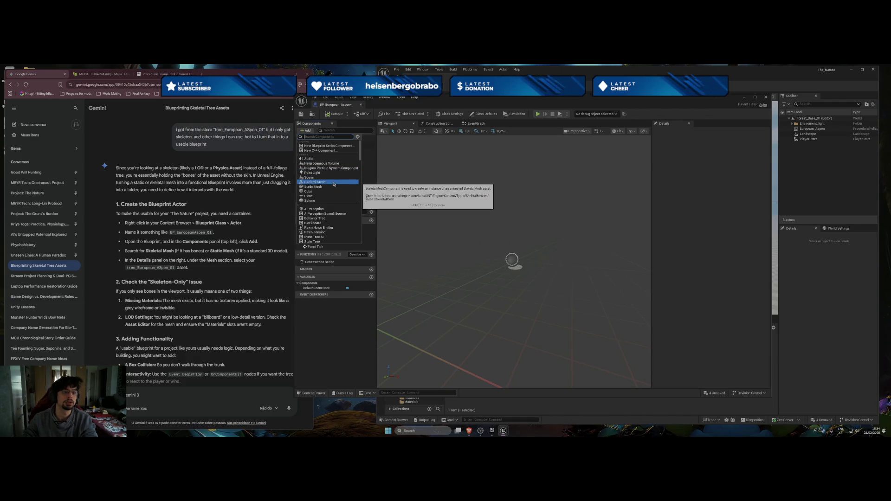
click(334, 181)
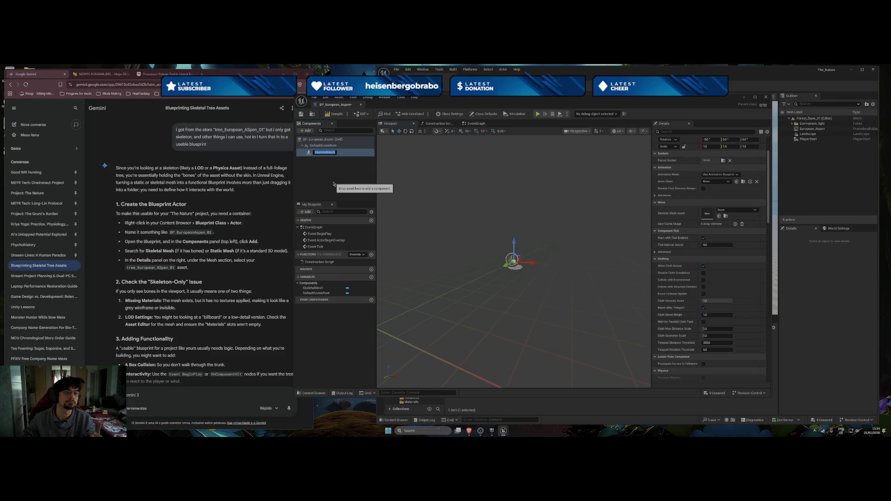
text(tree_)
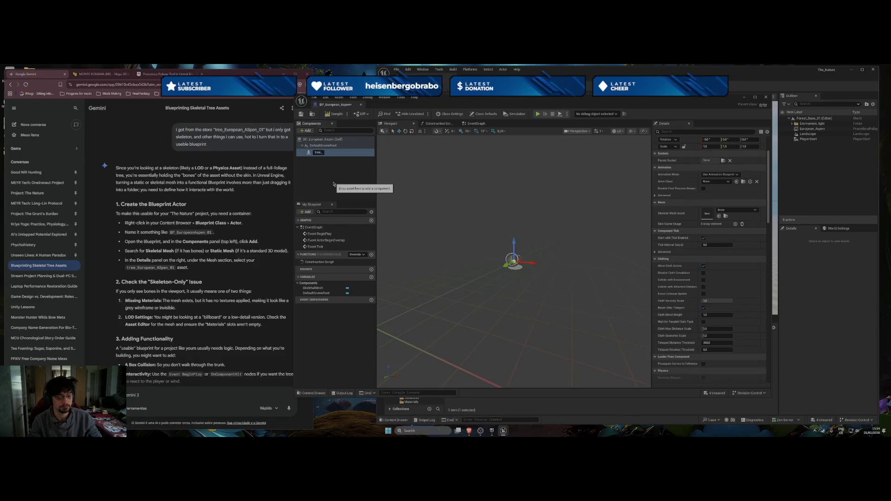
text(Euro)
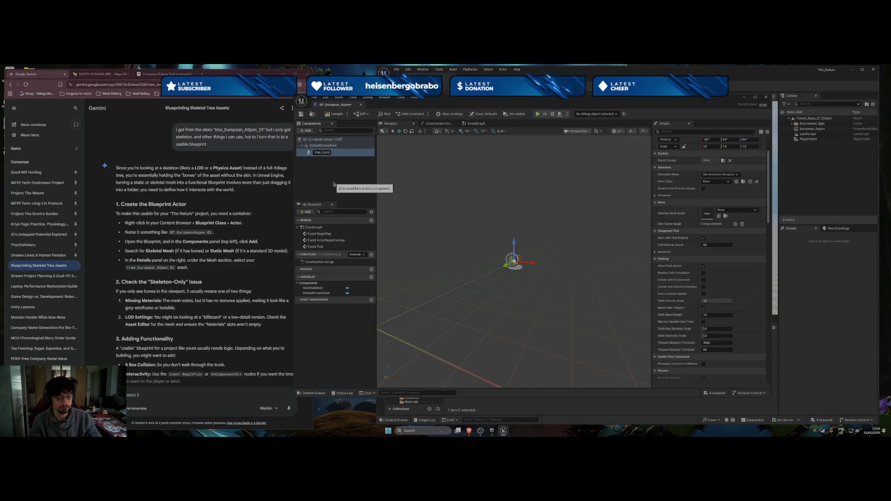
text(pean_aspen)
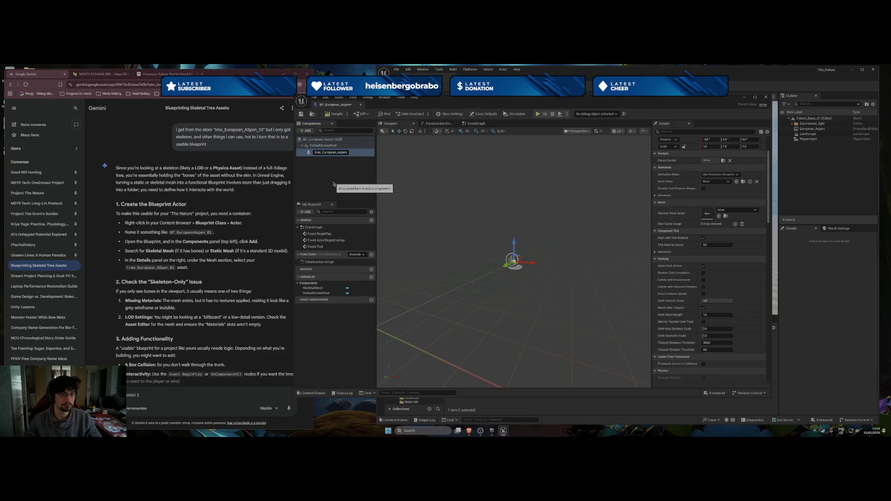
text(_)
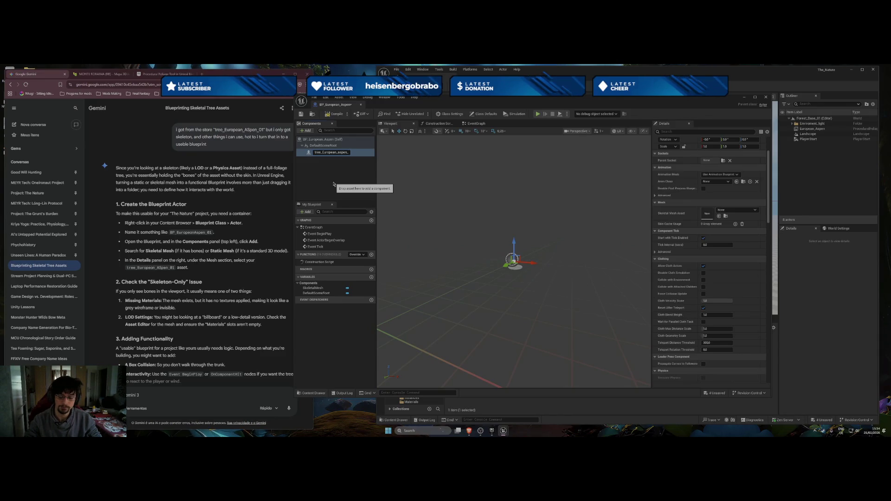
text(01)
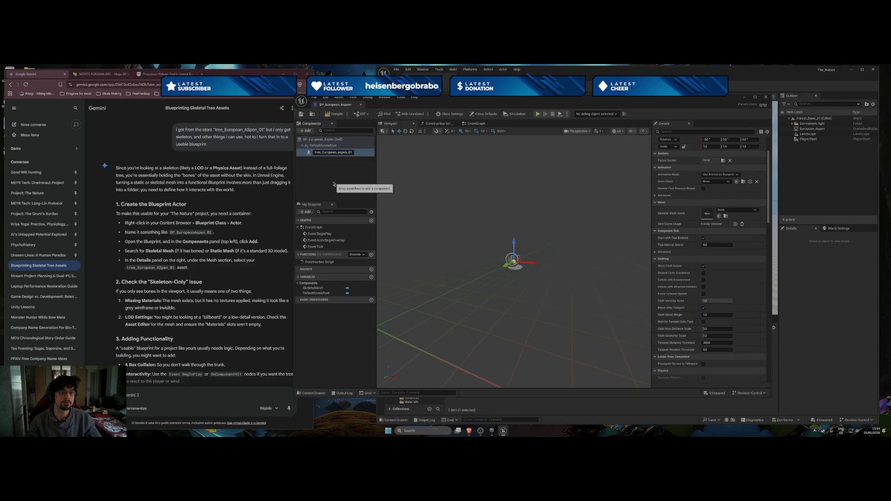
key(Return)
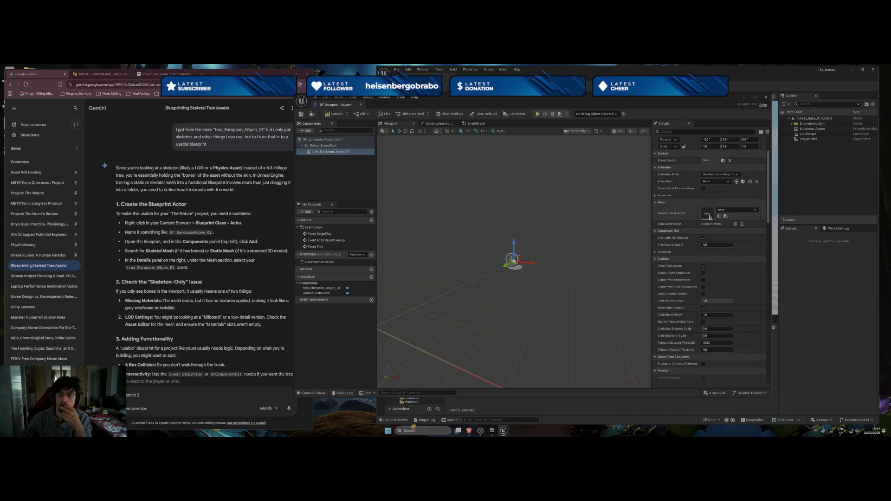
Assign SK_European_Aspen_01_A as the component's skeletal mesh asset
click(730, 211)
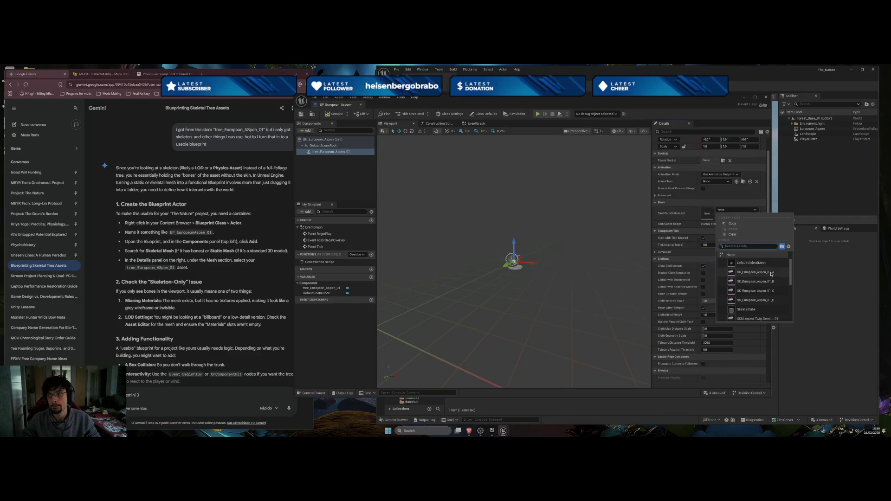
mouse_move(772, 274)
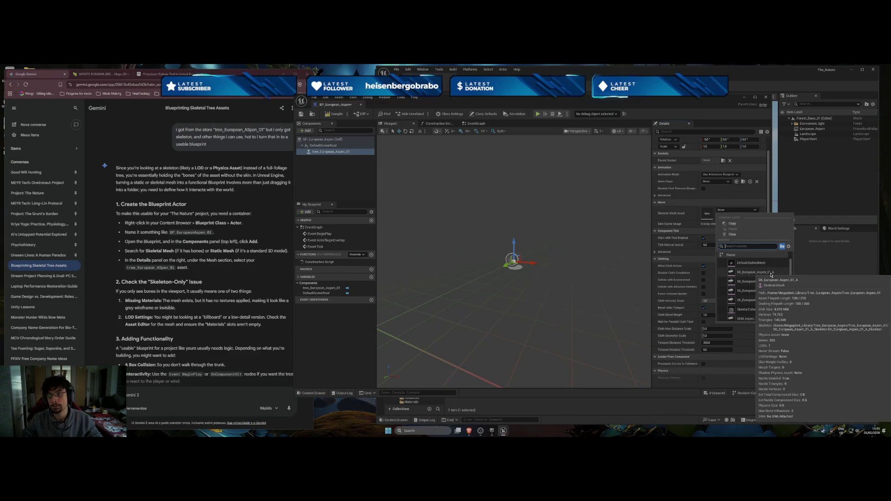
click(771, 275)
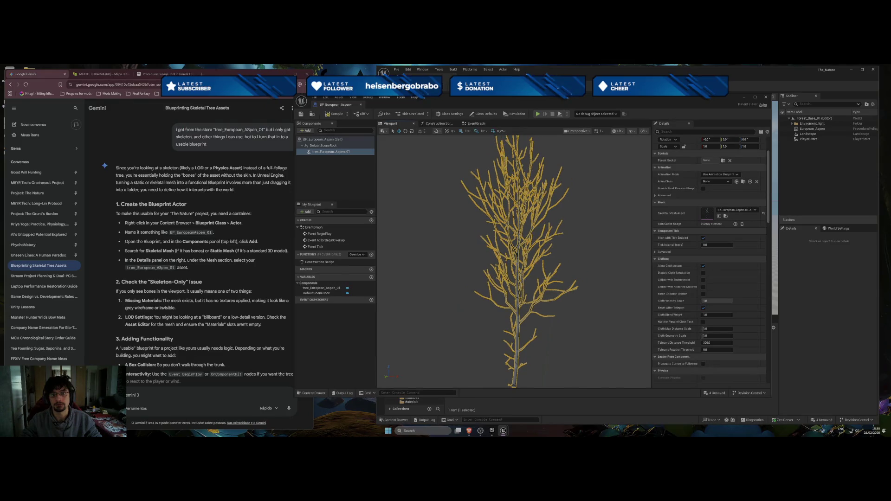
Switch the component to another aspen mesh variant and follow the Nanite warning to Project Settings
click(736, 210)
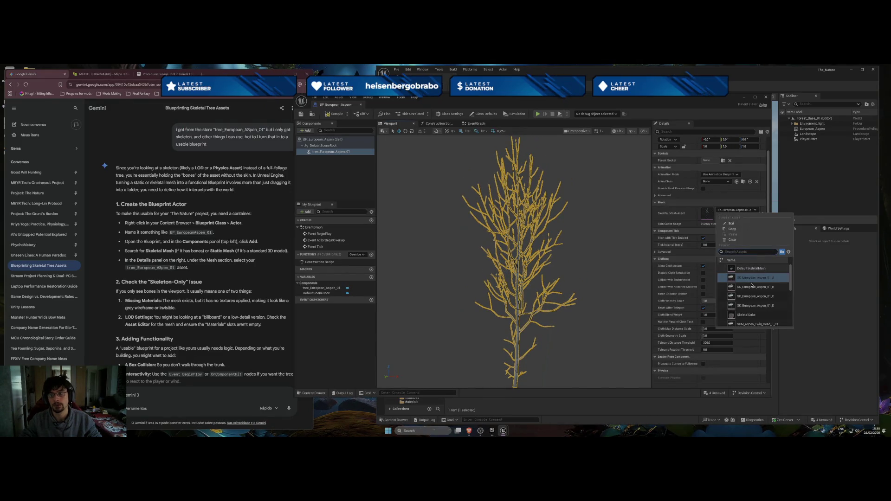
click(596, 267)
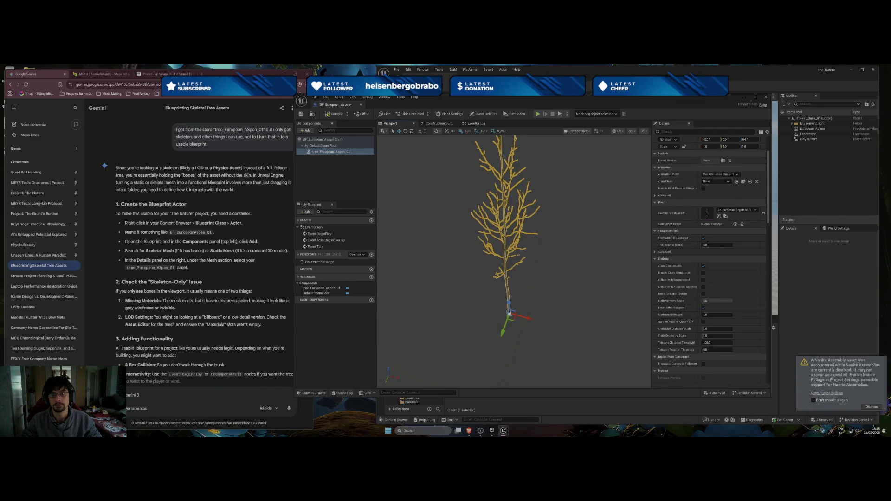
scroll(514, 259, up, 3)
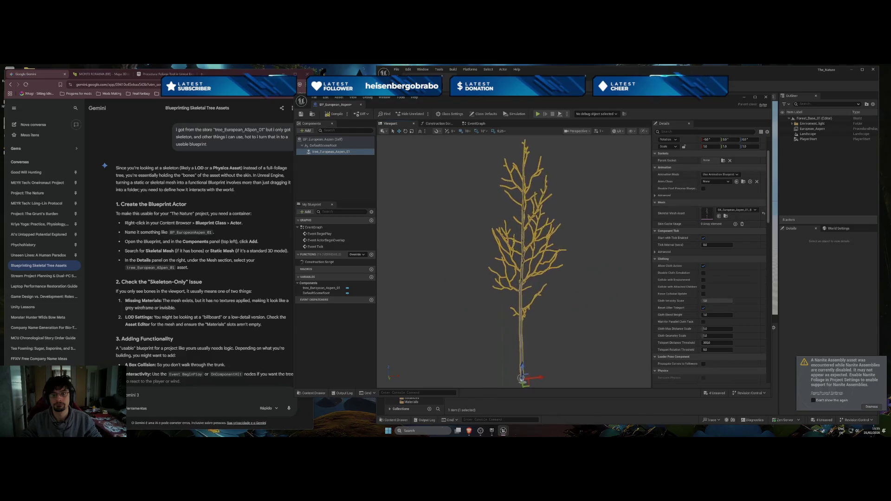
click(737, 210)
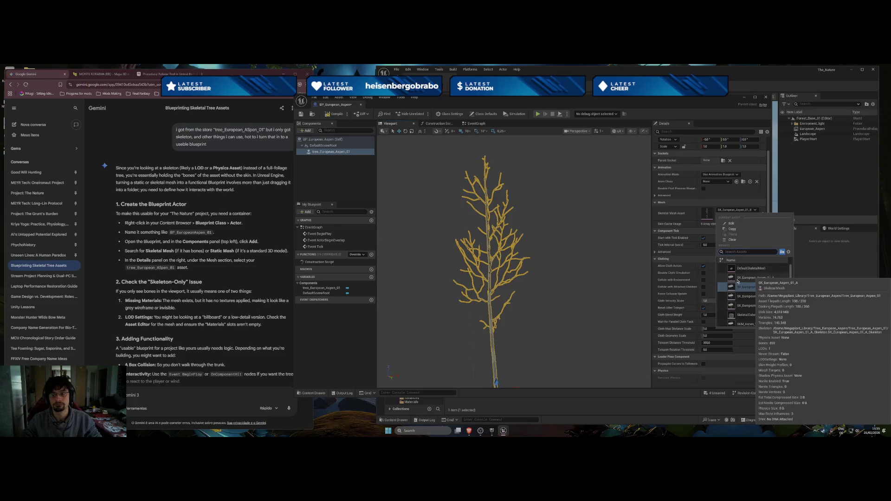
click(755, 287)
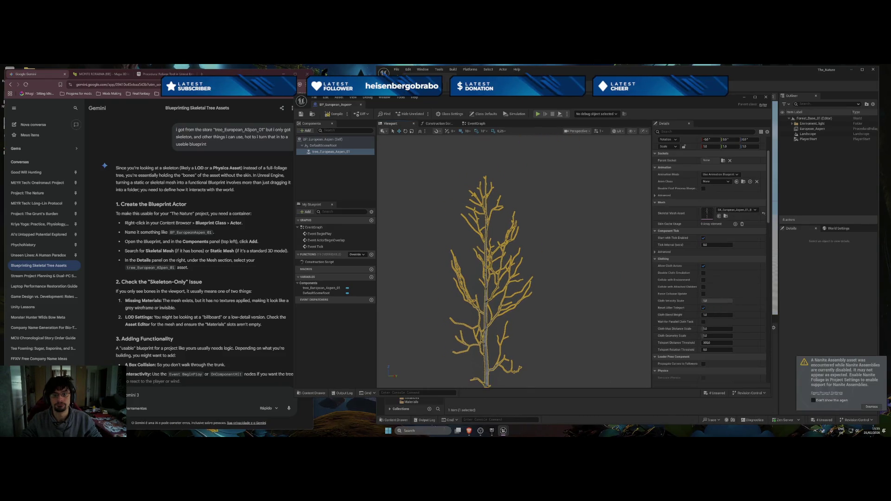
scroll(220, 280, down, 1)
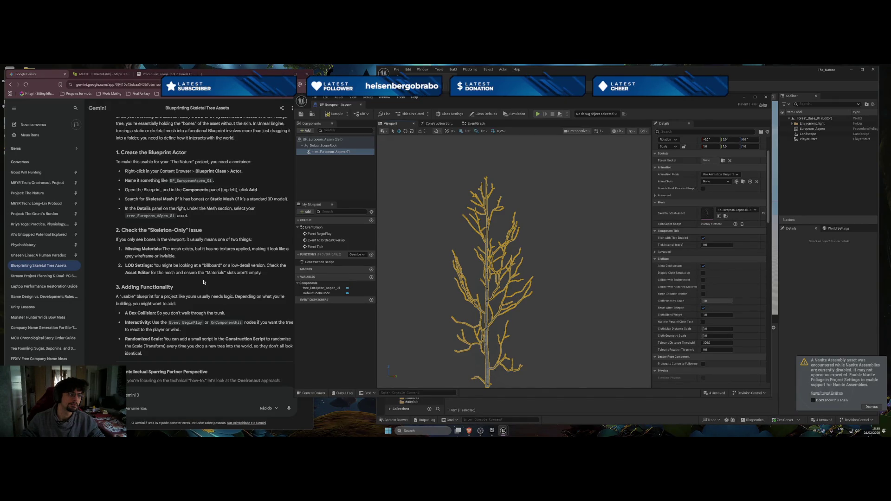
scroll(734, 298, down, 2)
scroll(734, 298, down, 2)
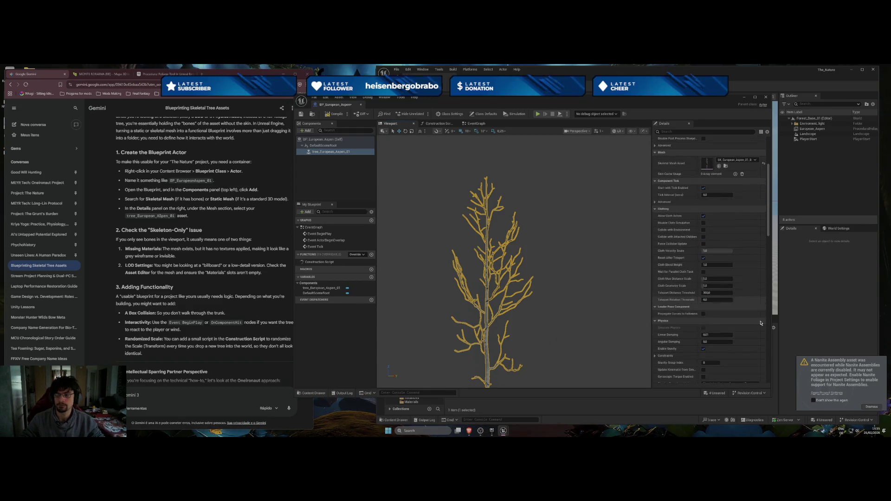
click(830, 393)
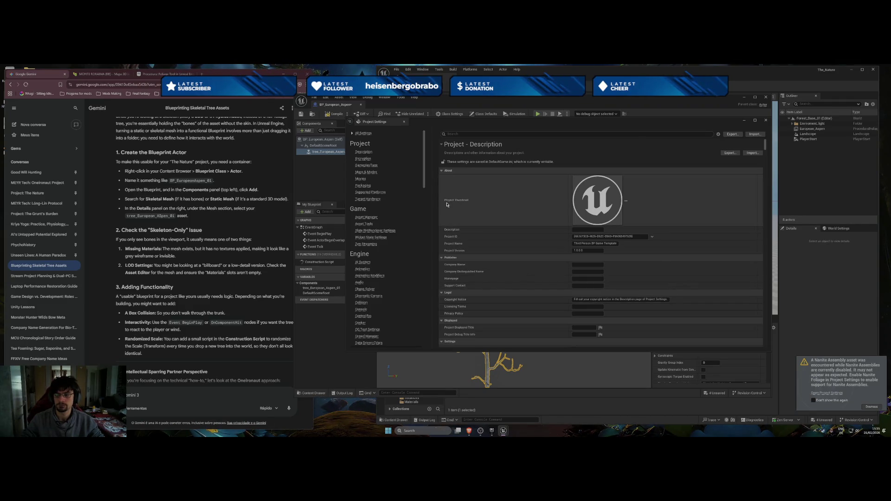
Enable Nanite Foliage in Project Settings, postpone the restart, and dismiss the Nanite warning
click(460, 134)
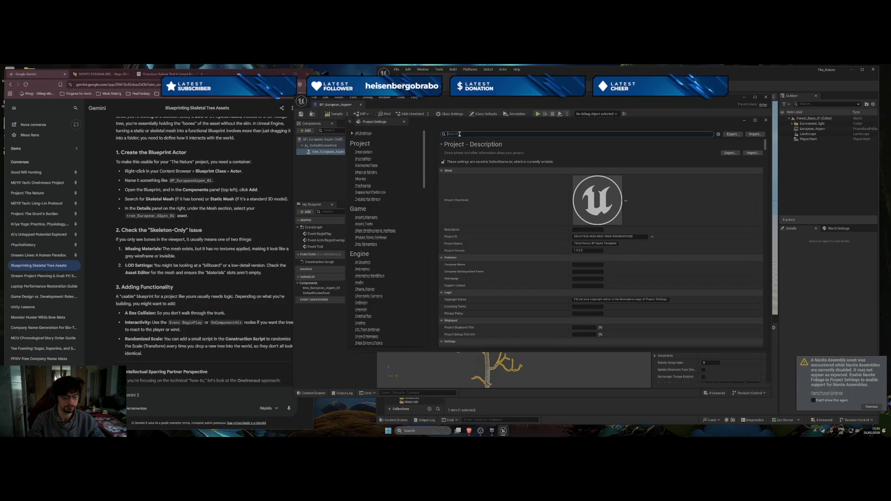
text(n)
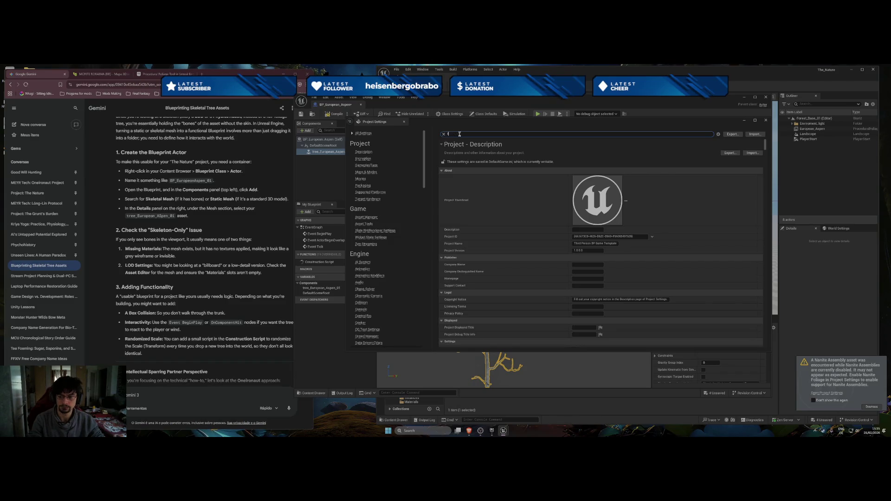
text(iage)
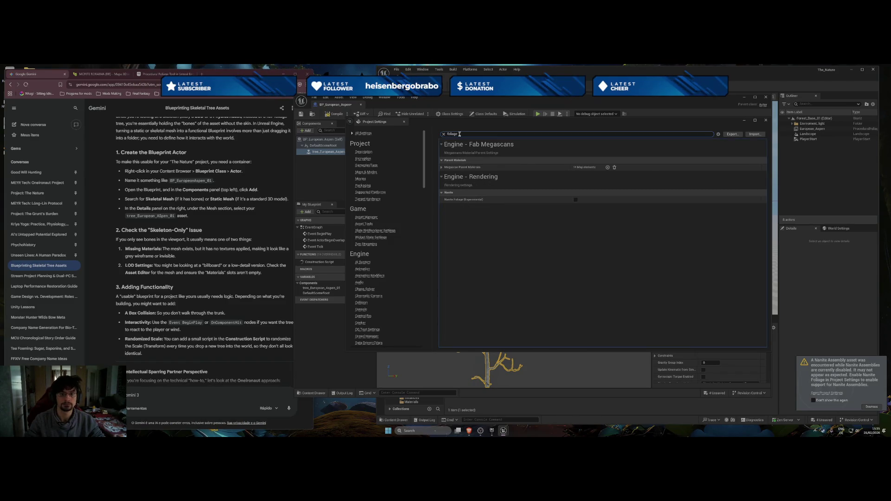
click(576, 199)
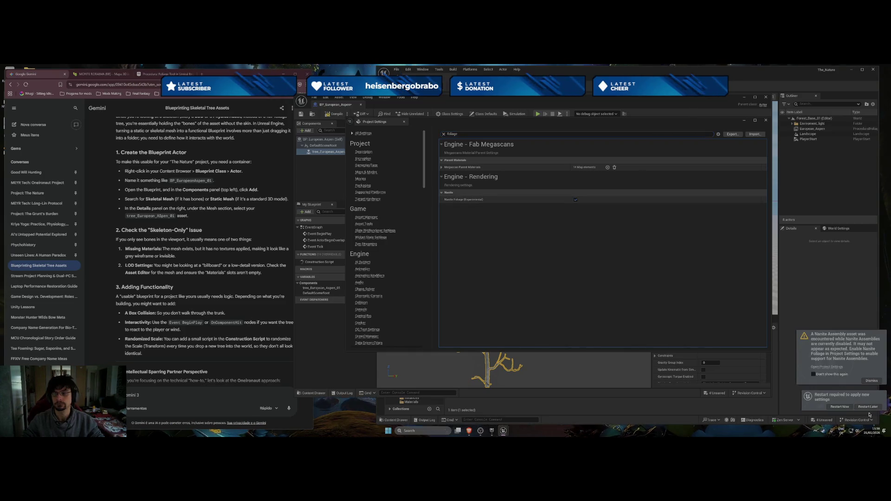
click(863, 409)
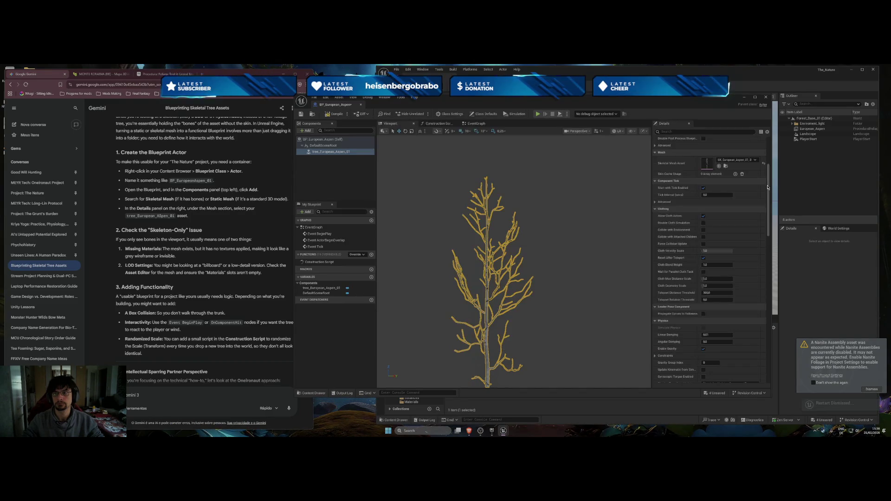
click(871, 407)
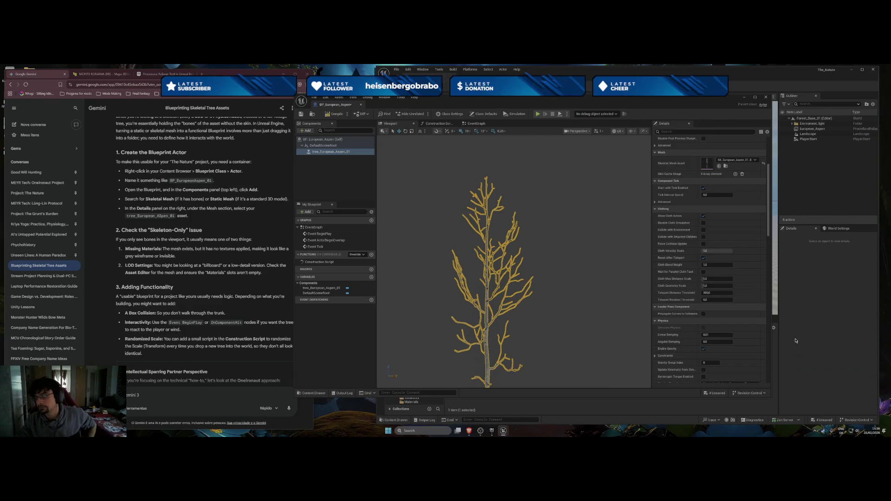
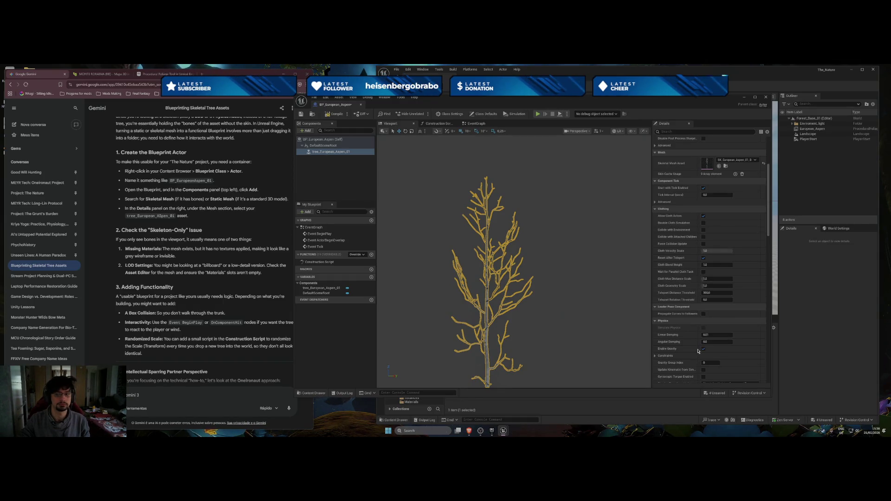
Search the physical material override list for 'aspe', then clear the search
scroll(701, 285, down, 3)
scroll(703, 286, down, 4)
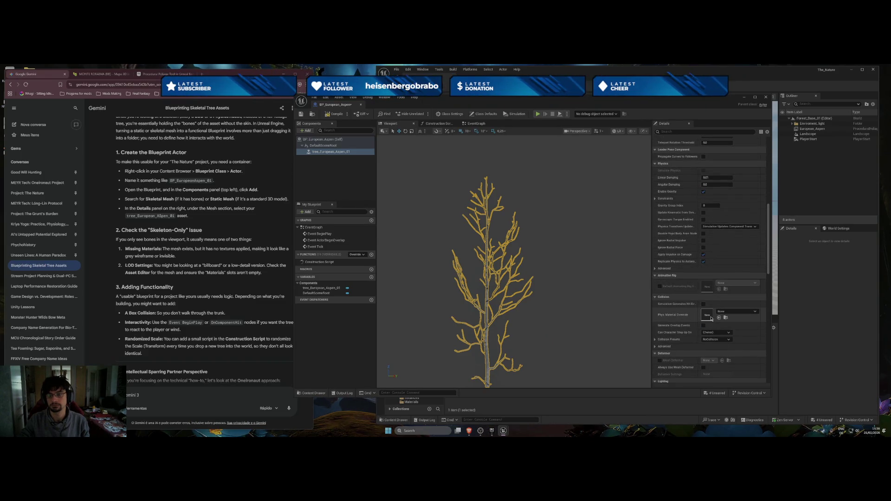
click(731, 313)
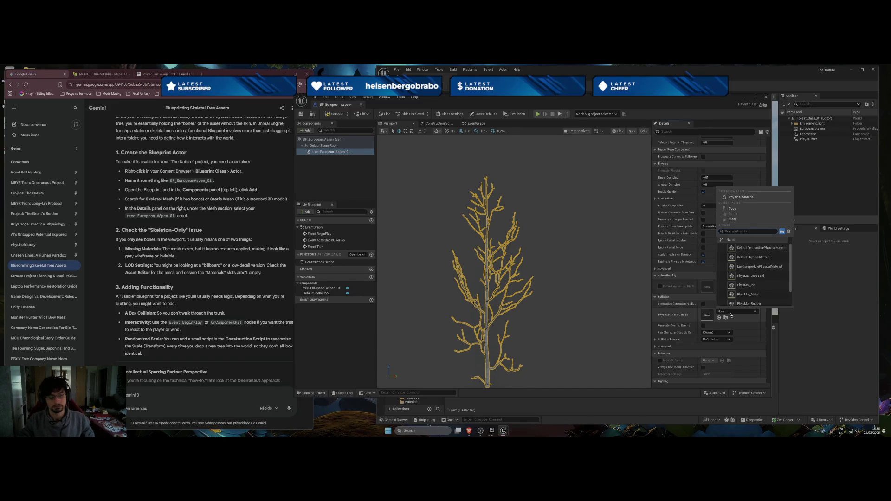
text(aspe)
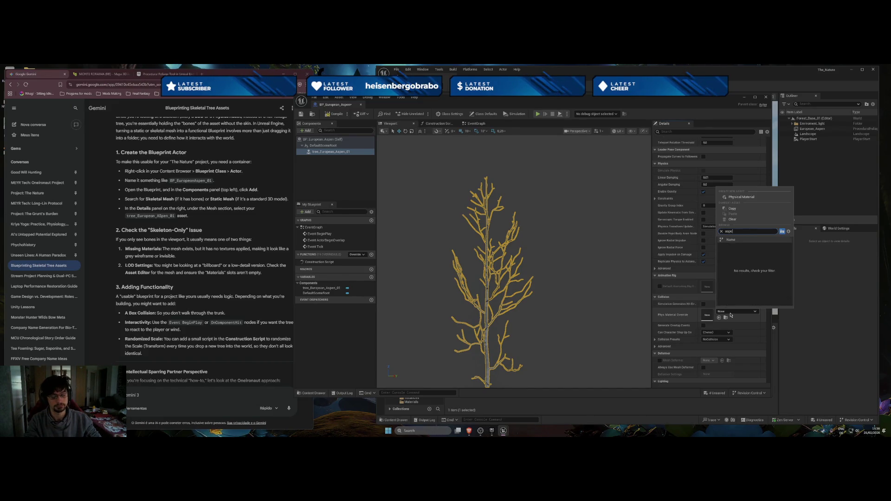
key(BackSpace)
key(BackSpace)
key(BackSpace)
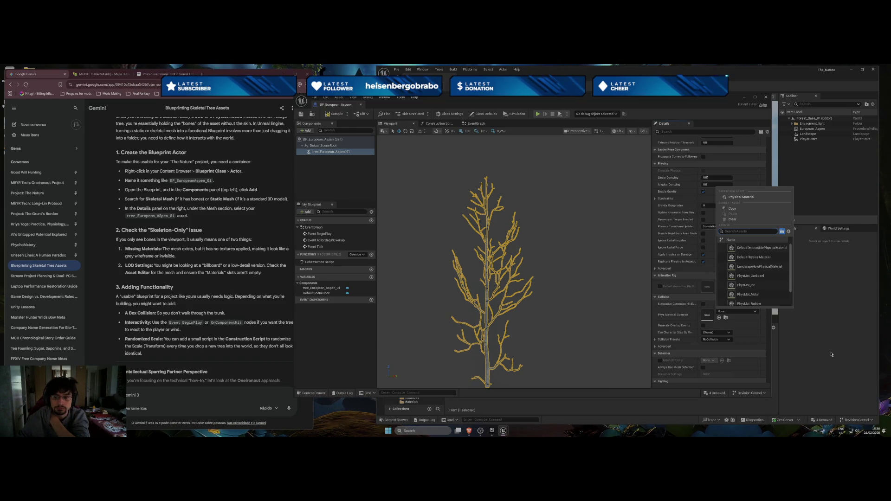
scroll(775, 318, down, 5)
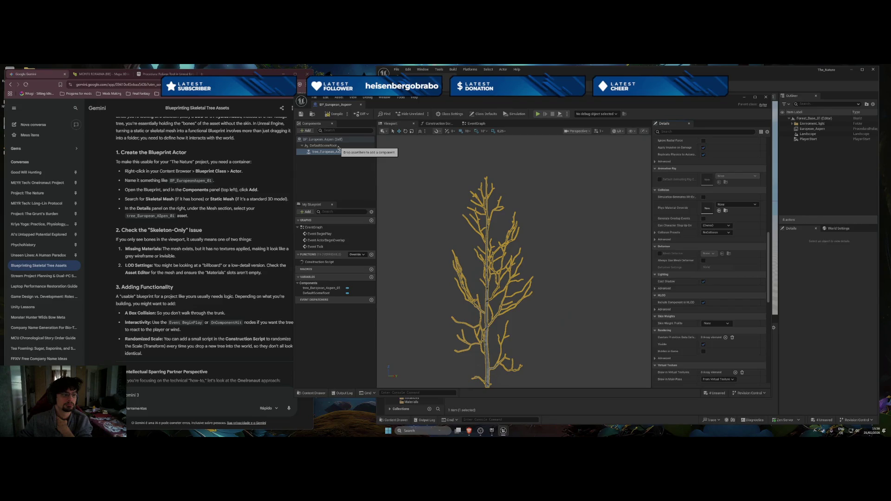
Inspect the scene root's and the aspen mesh component's properties in the Details panel
click(338, 146)
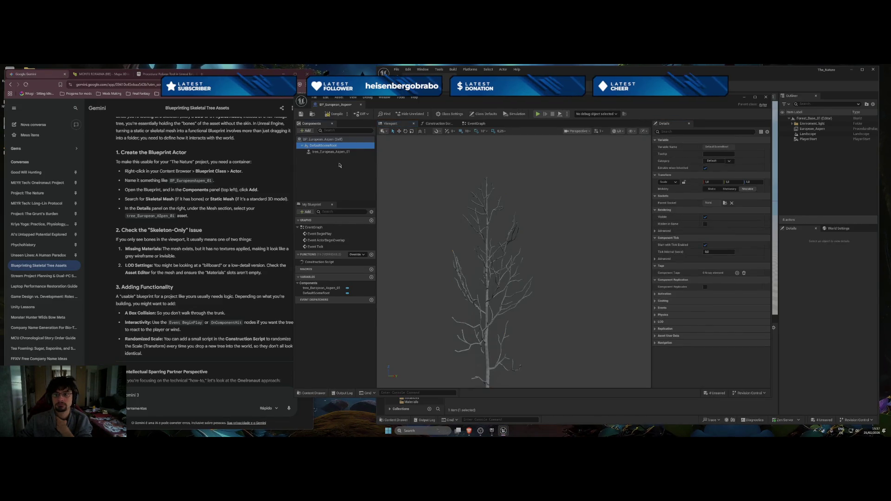
click(331, 151)
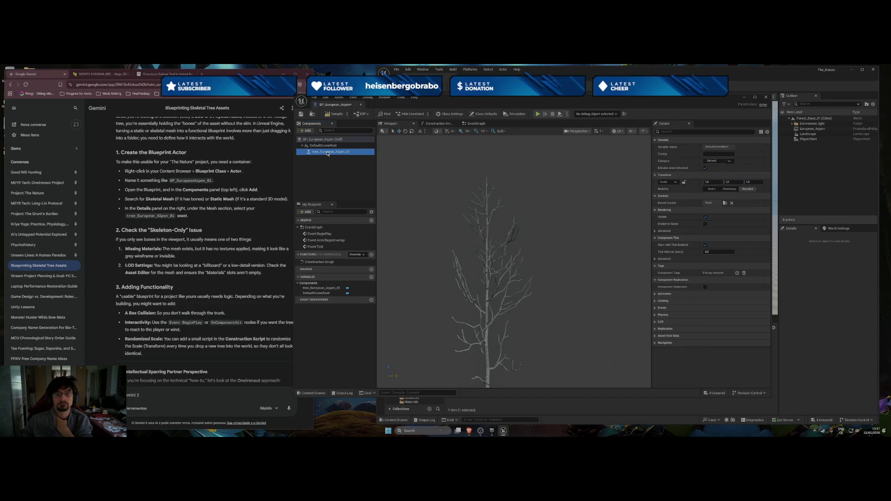
scroll(688, 315, down, 5)
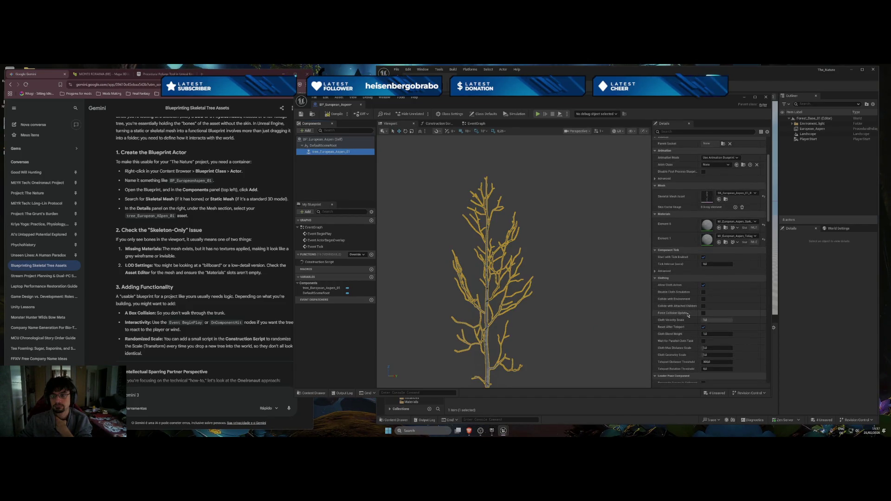
scroll(724, 260, up, 1)
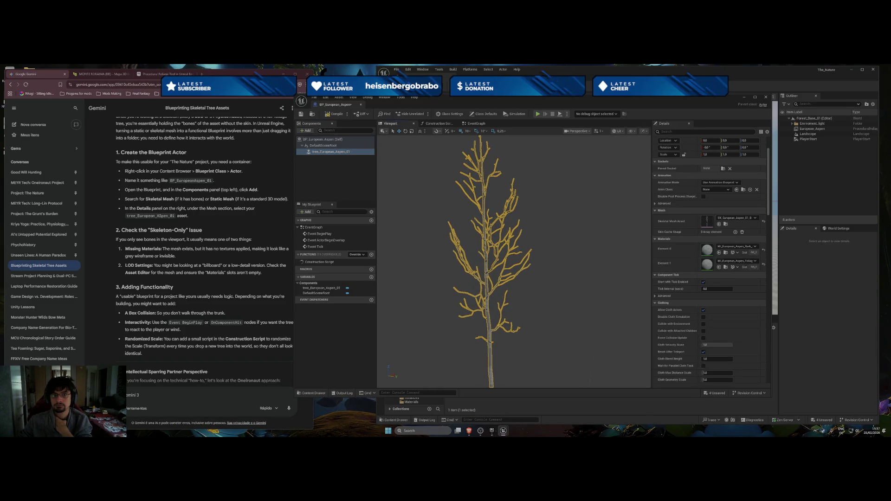
Browse the construction script's Add Component actions without adding anything, then view the event graph
click(442, 124)
click(441, 252)
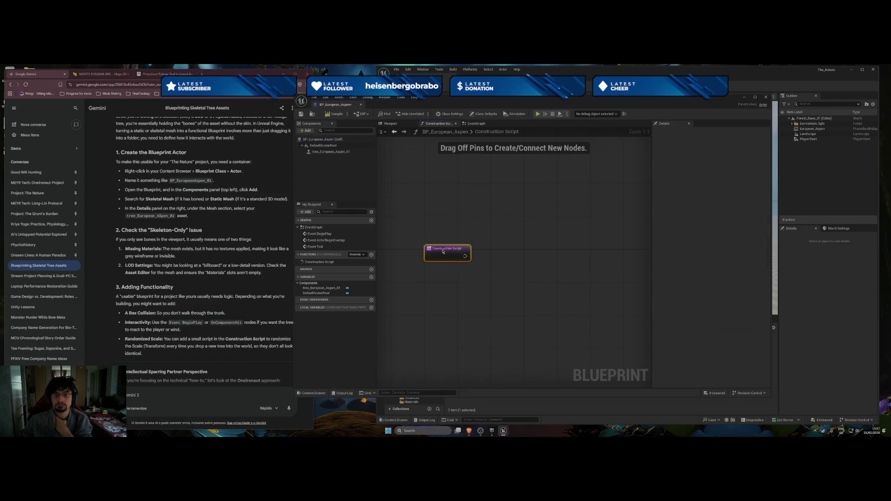
right_click(473, 260)
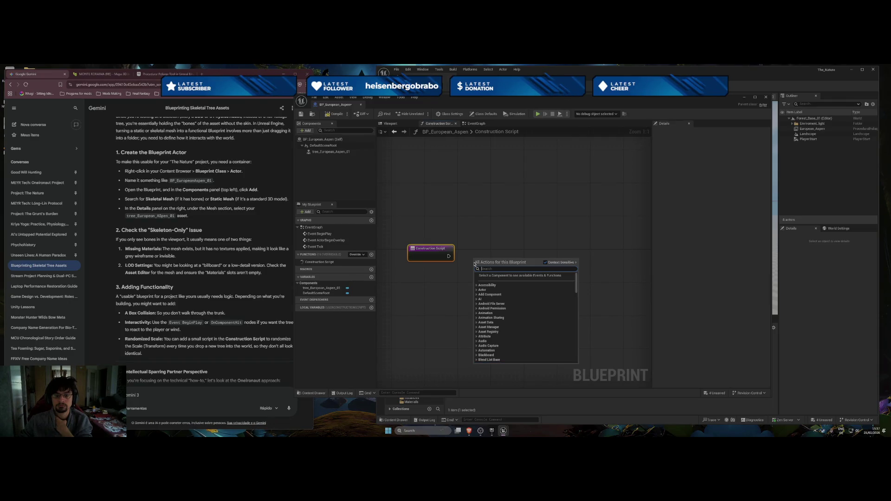
click(478, 295)
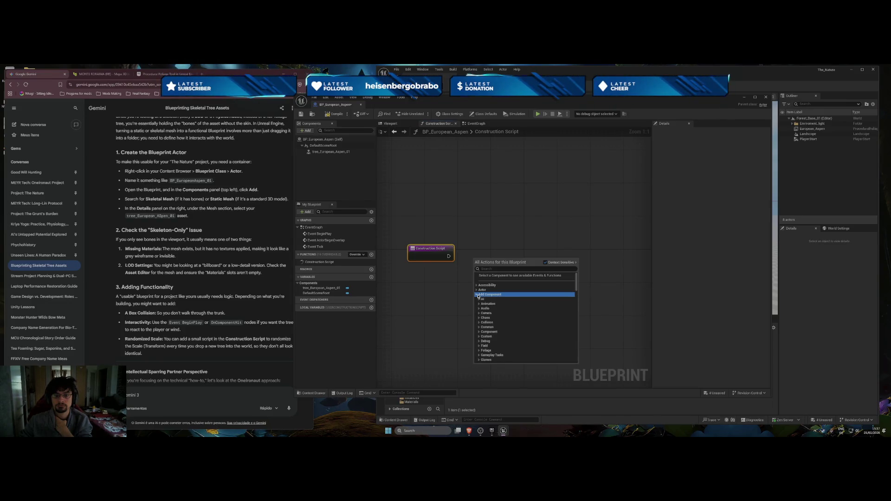
click(478, 300)
click(478, 299)
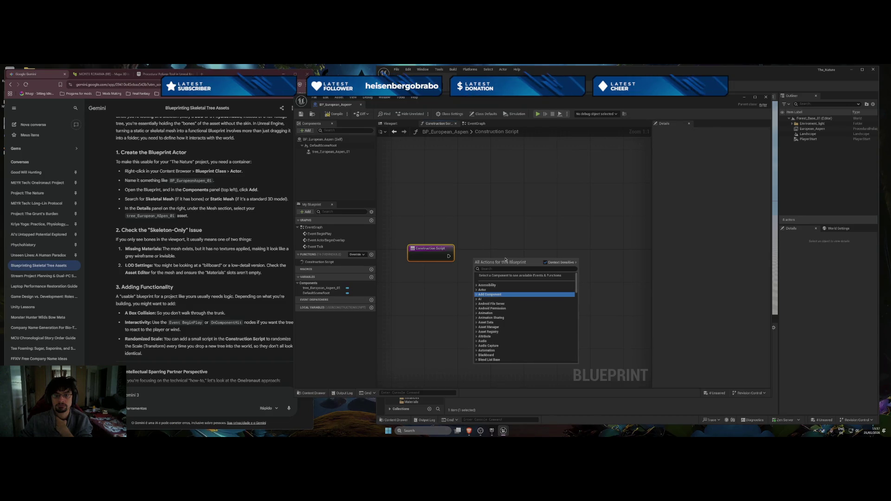
click(486, 202)
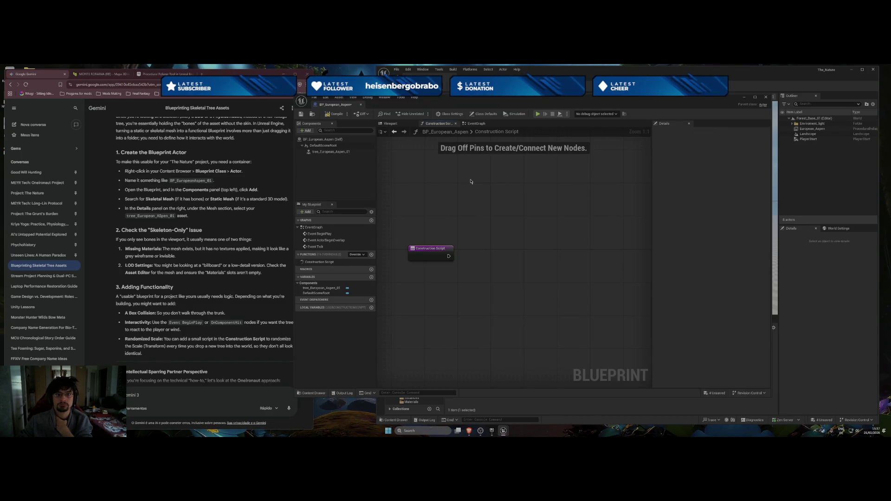
click(477, 123)
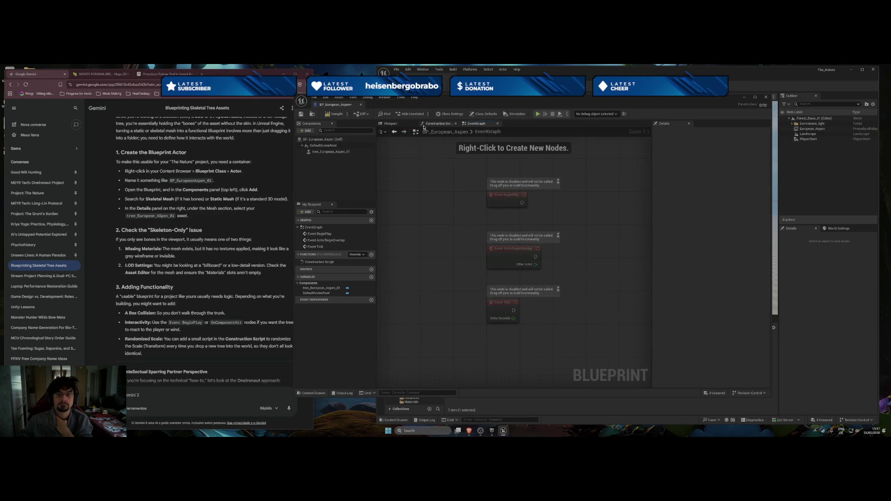
Select the aspen mesh in the 3D preview and tilt its rotation slightly
click(410, 125)
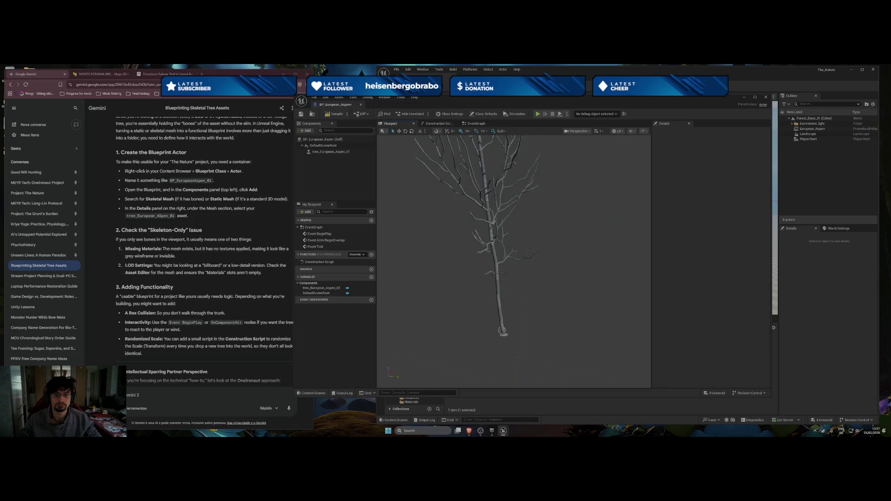
drag(469, 249, 488, 249)
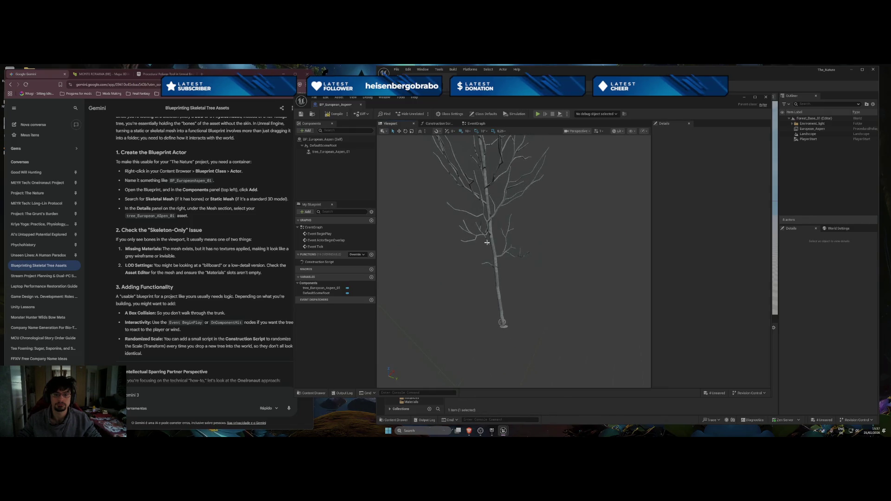
click(486, 243)
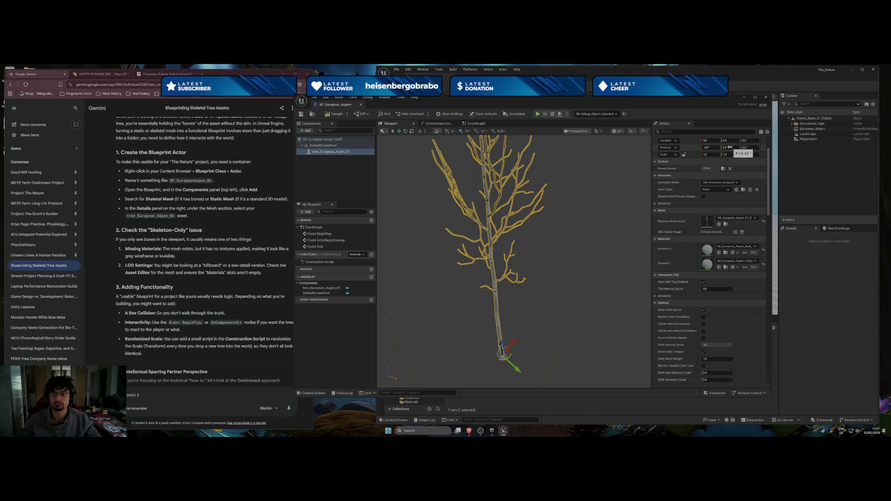
mouse_move(730, 147)
mouse_down()
mouse_move(747, 147)
mouse_move(706, 148)
mouse_up()
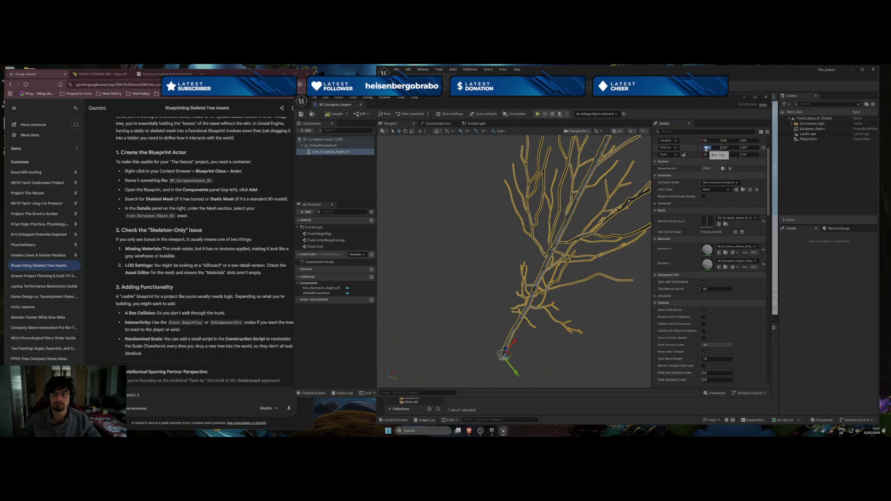
drag(557, 250, 510, 249)
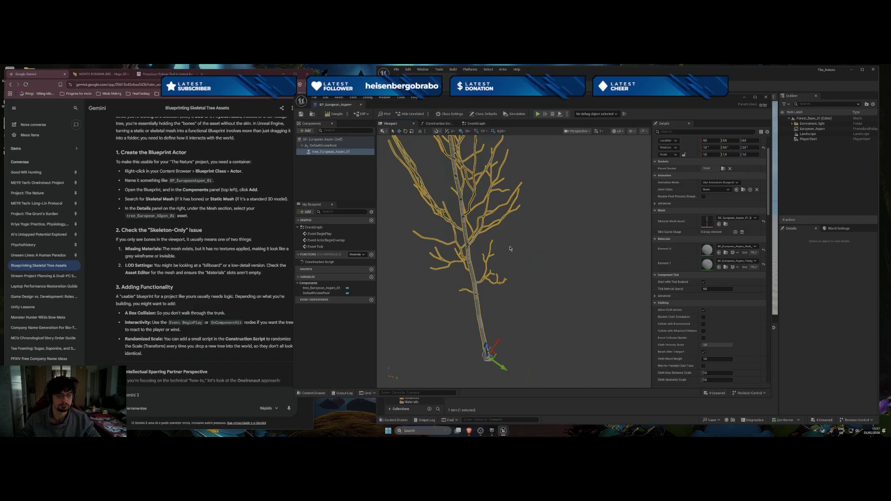
key(f)
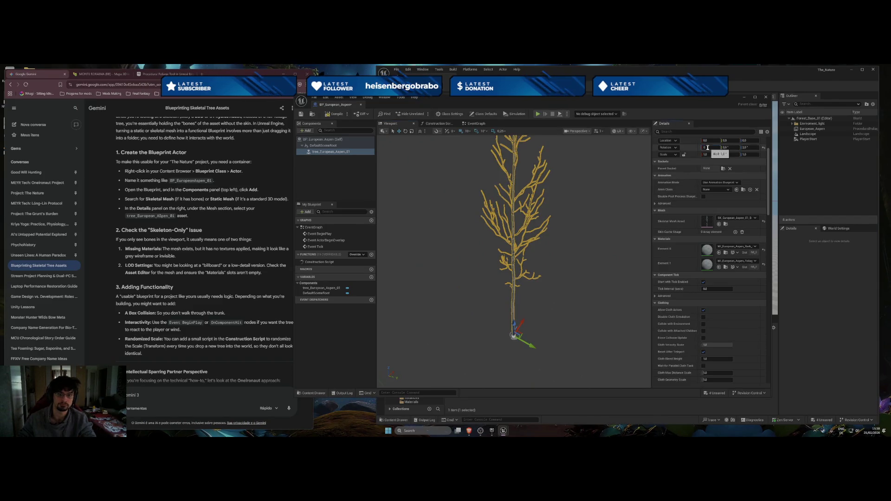
Set the tree's roll rotation to 1.0°, then increase it to 3.0°
click(706, 147)
click(707, 147)
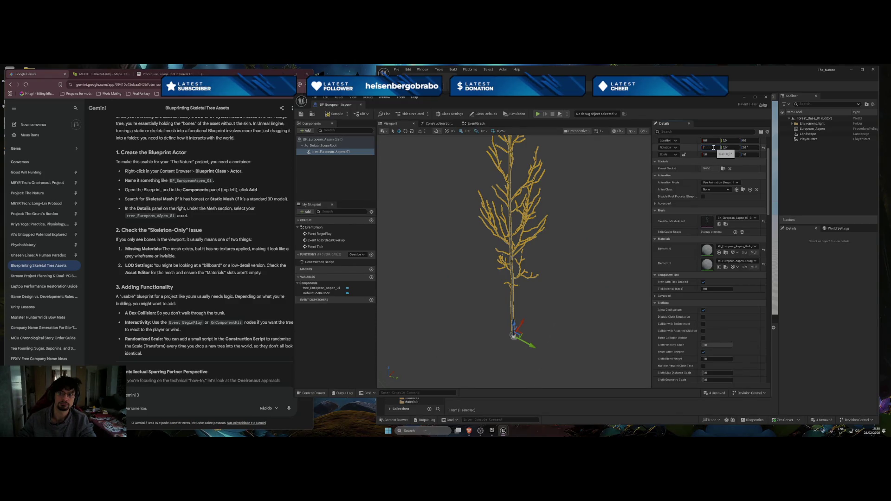
key(Return)
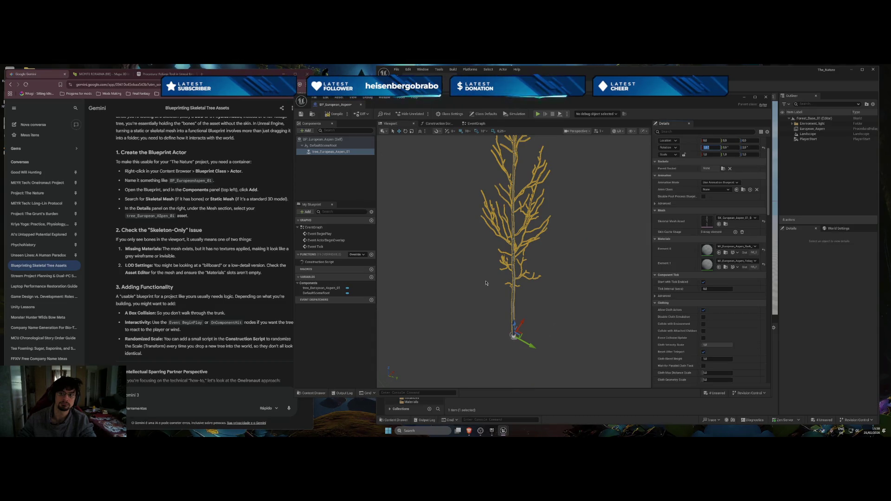
key(shift+Tab)
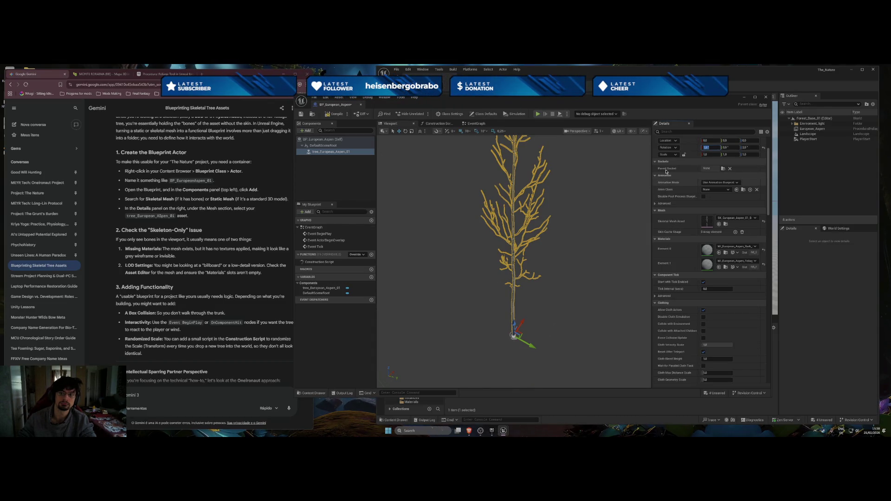
click(704, 148)
click(698, 147)
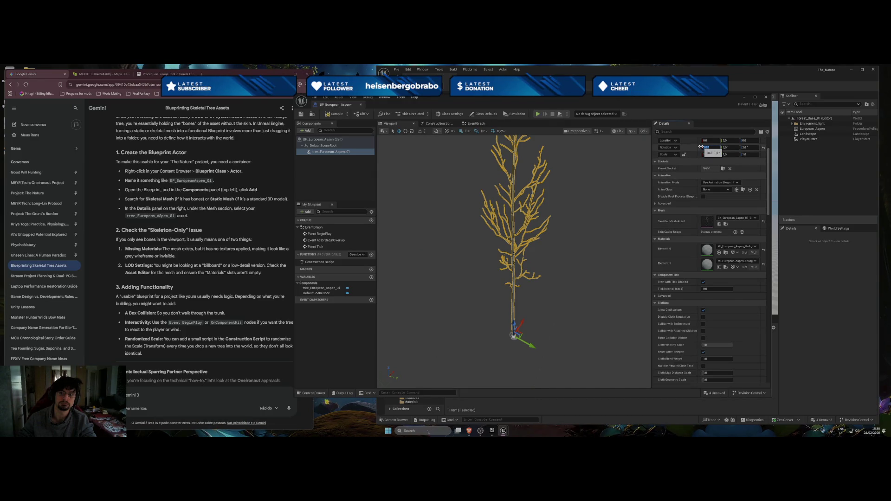
drag(700, 146, 705, 146)
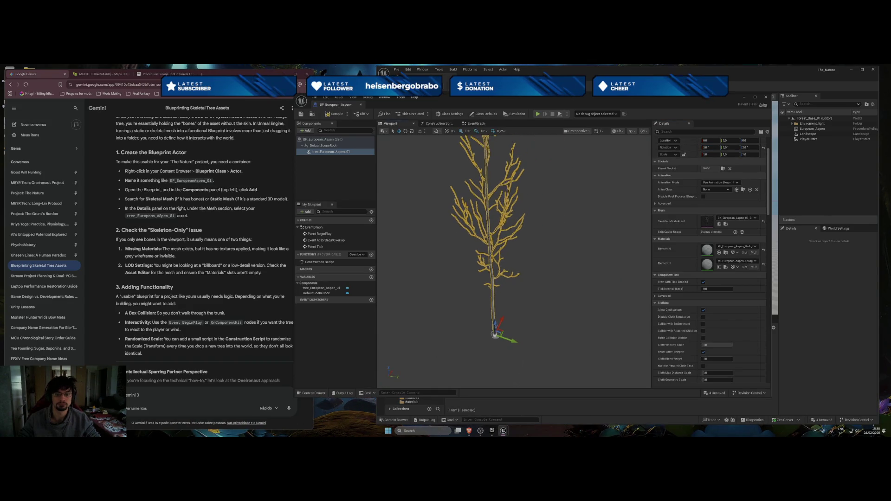
Frame the whole tree and set its roll rotation to 0 so it stands upright
drag(562, 251, 564, 246)
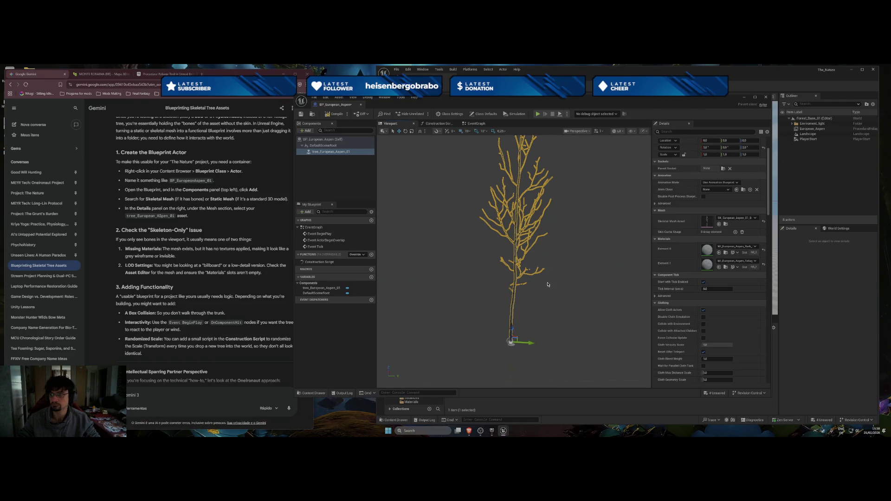
drag(547, 285, 547, 216)
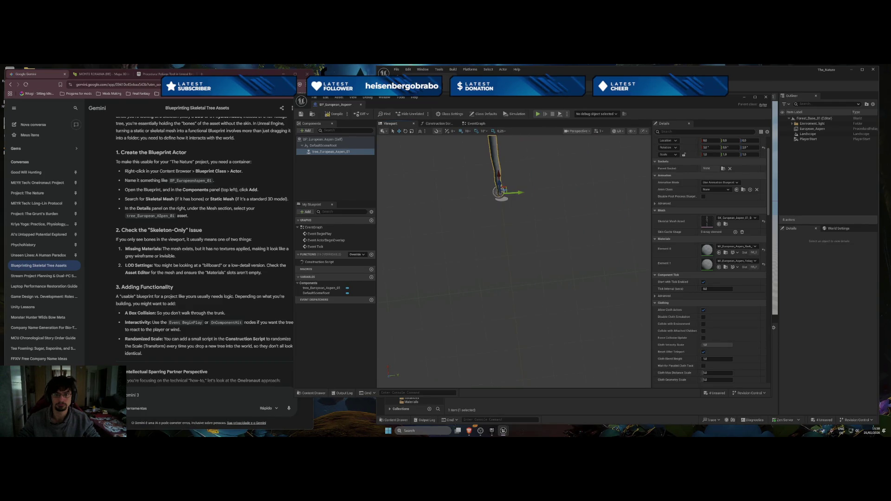
key(f)
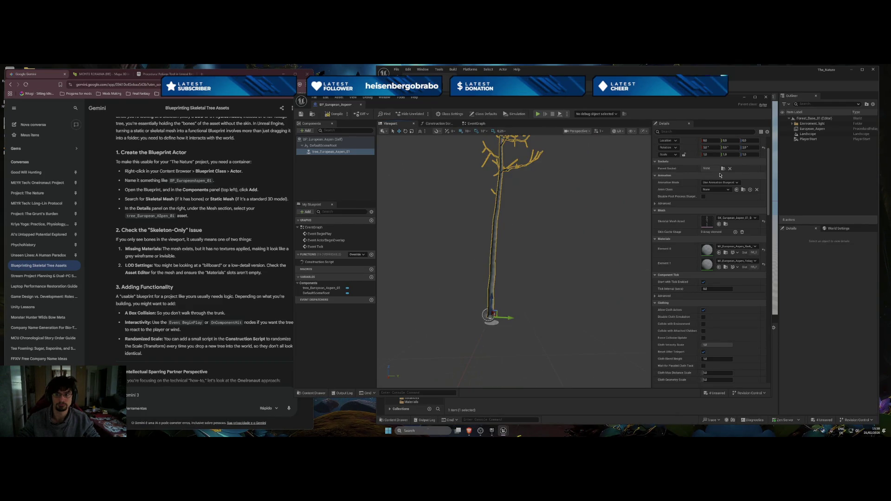
click(706, 148)
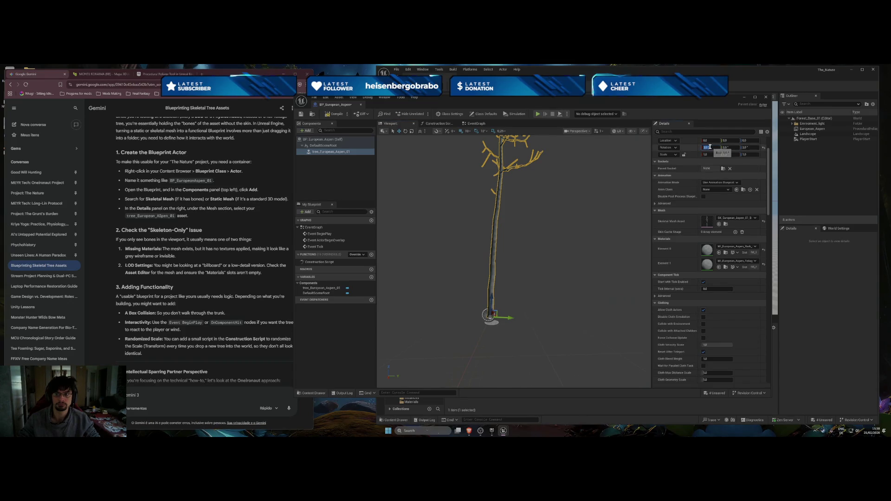
text(0)
key(Return)
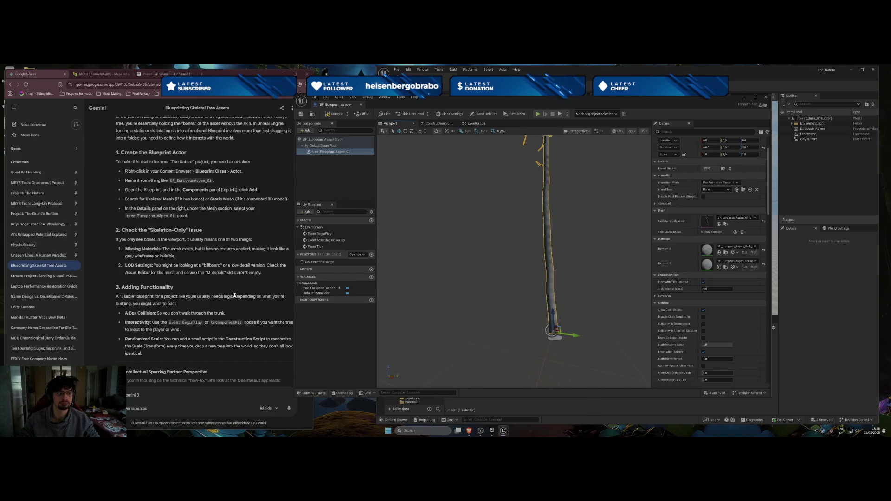
Scroll further down the Details panel and bring the Gemini chat window forward
scroll(226, 295, down, 3)
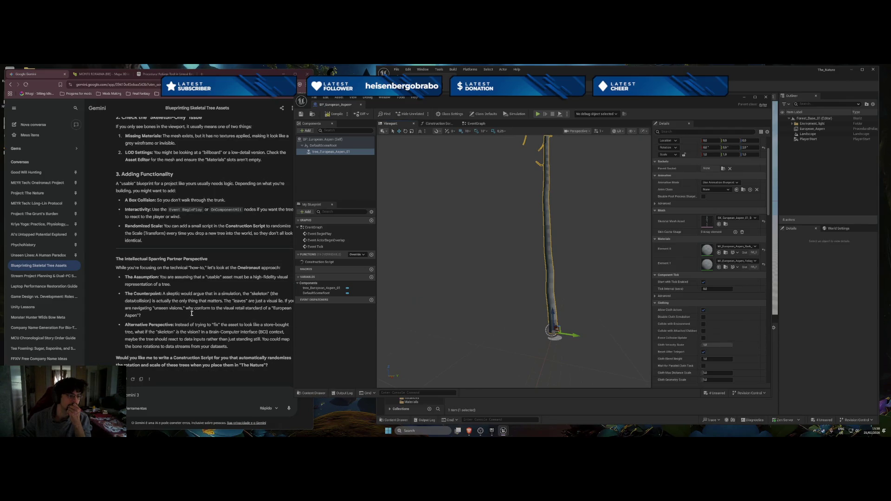
scroll(191, 312, down, 1)
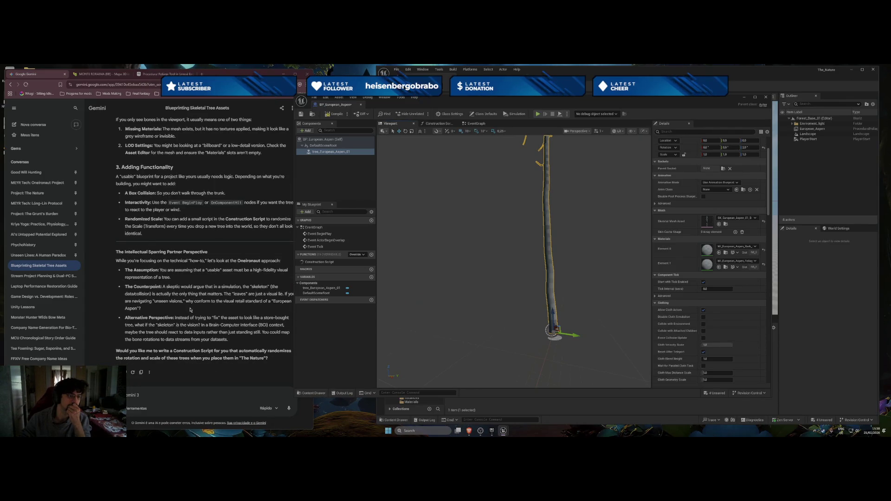
click(190, 310)
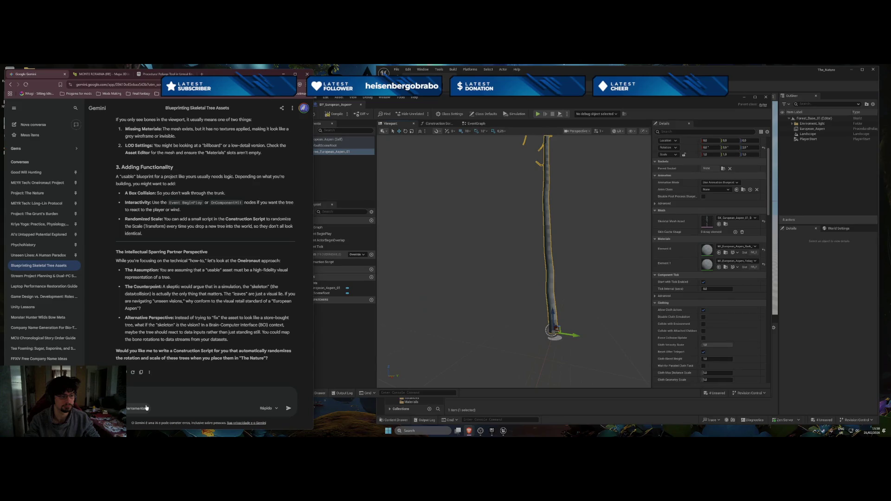
Discard the Gemini draft 'another thing where i can' and open the Monte Roraima tab
text(anohter)
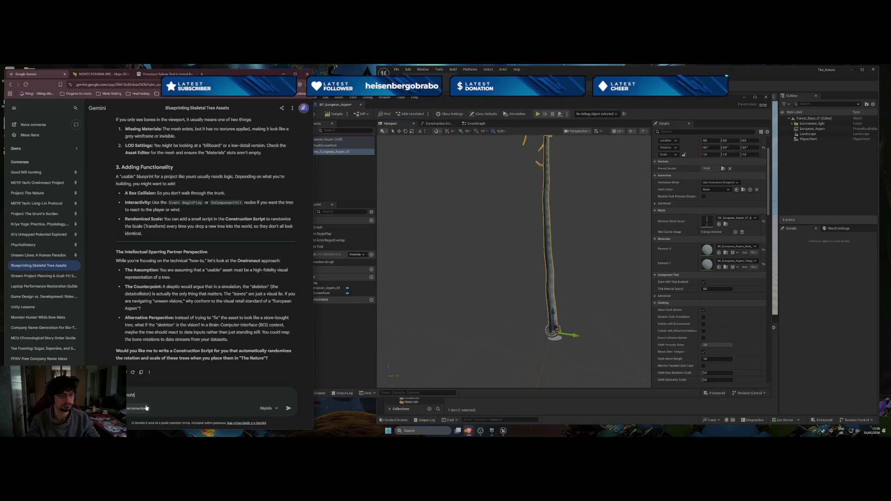
key(BackSpace)
key(BackSpace)
key(BackSpace)
text(ther thing)
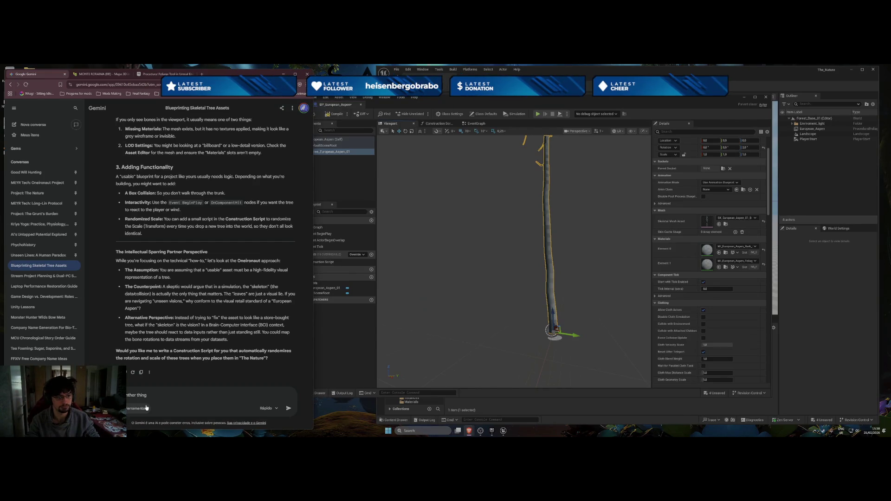
text( where i ca)
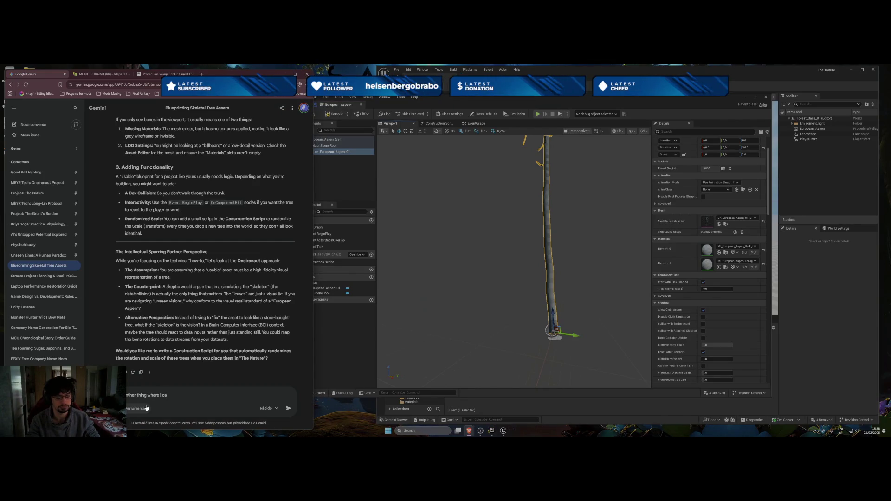
text(n)
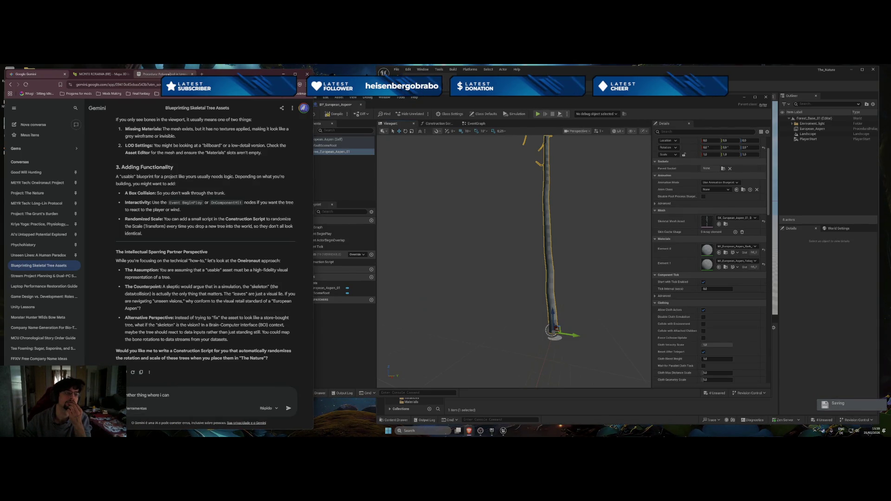
triple_click(186, 393)
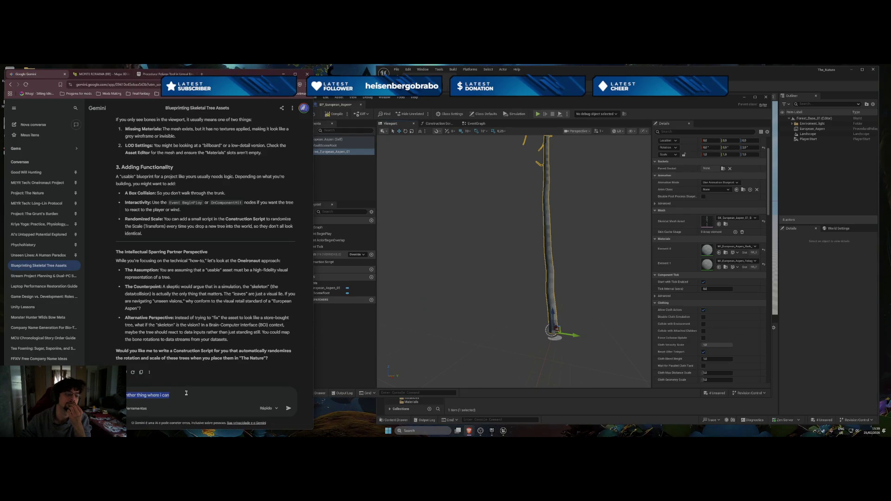
key(BackSpace)
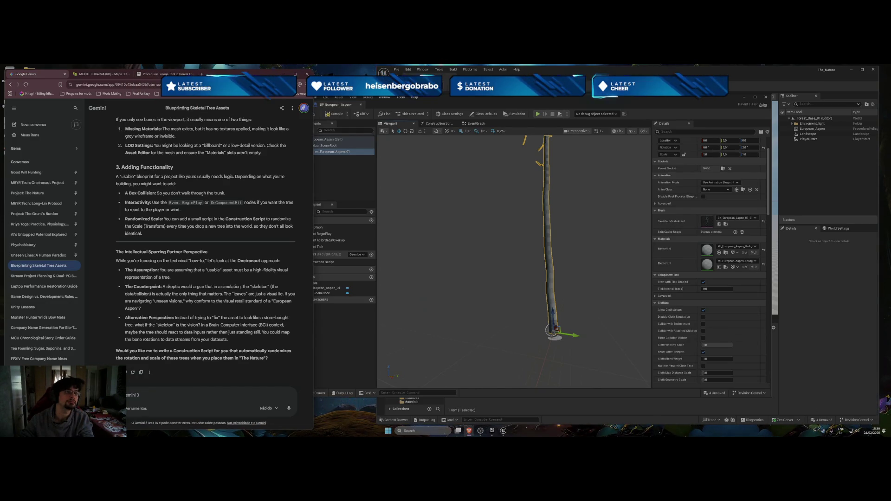
click(100, 75)
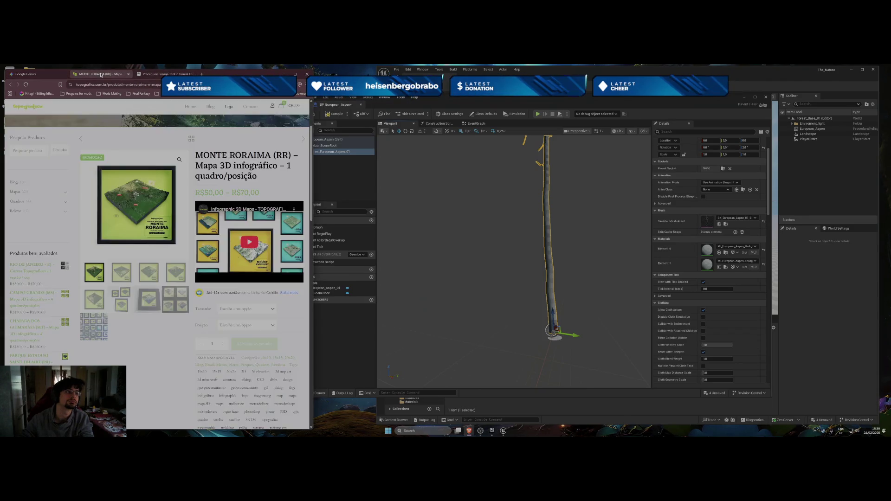
Go back through the tab's history to the earlier Google search results
click(28, 74)
right_click(12, 85)
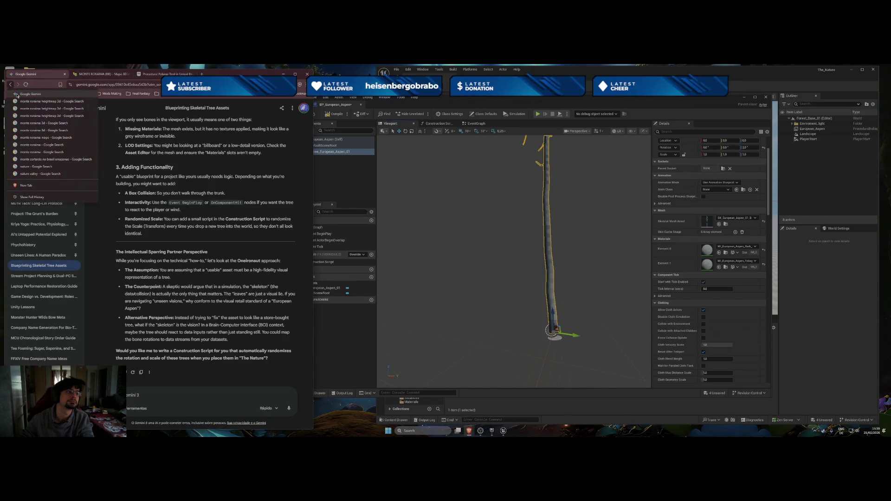
click(19, 94)
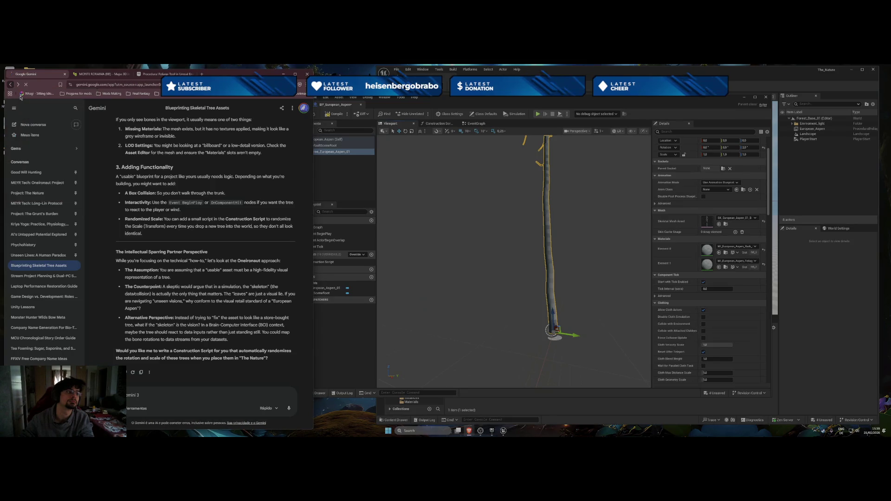
Search Google for 'UE 5.7 making a tree' and switch to the Procedural Foliage docs tab
click(127, 115)
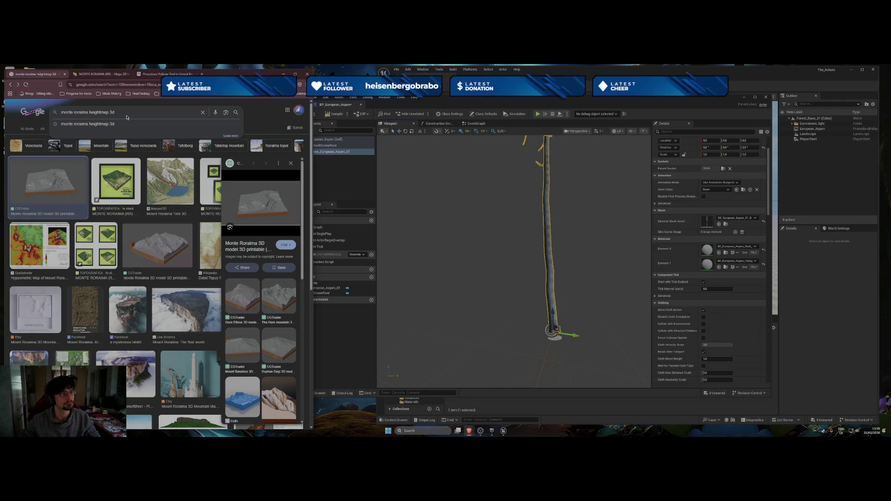
triple_click(126, 115)
text(UE)
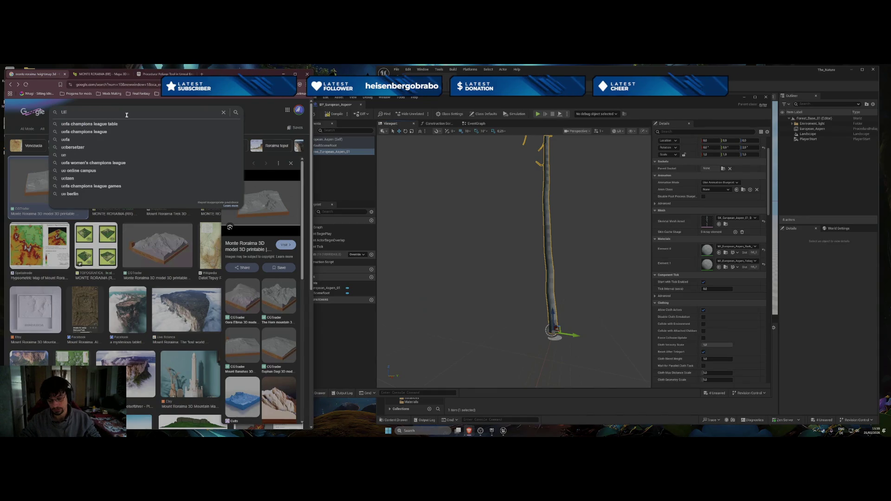
text( 5.)
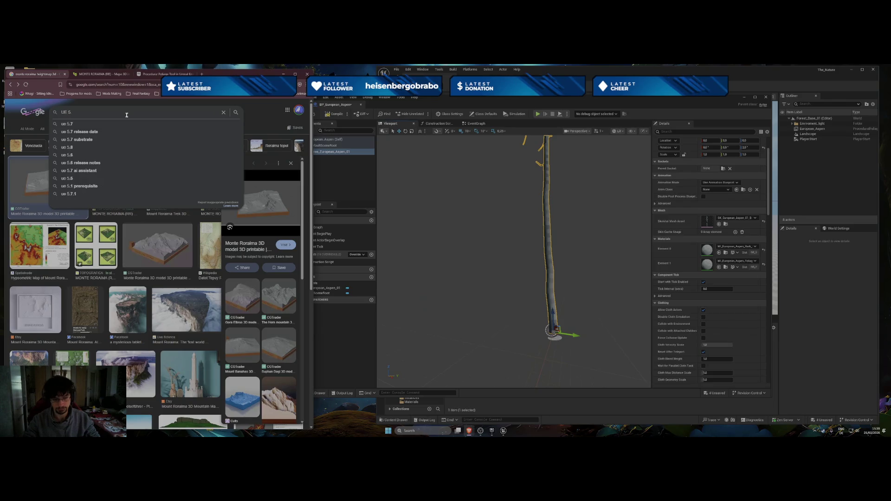
key(BackSpace)
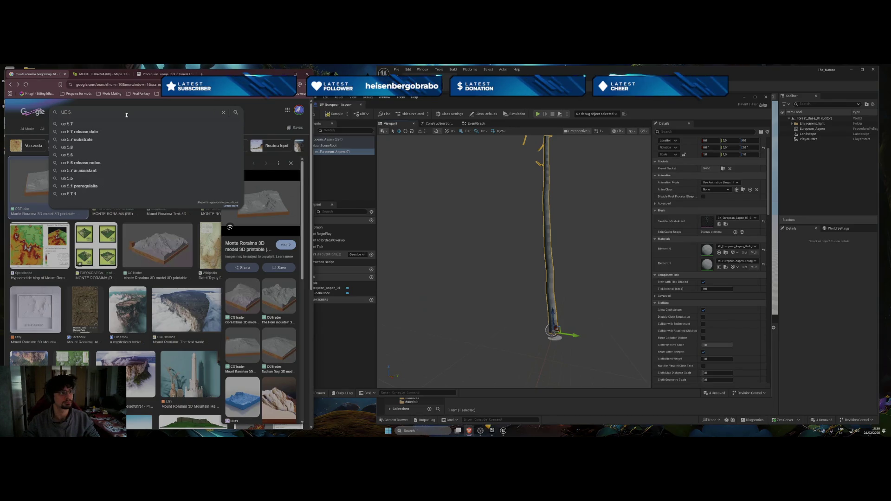
text(.7)
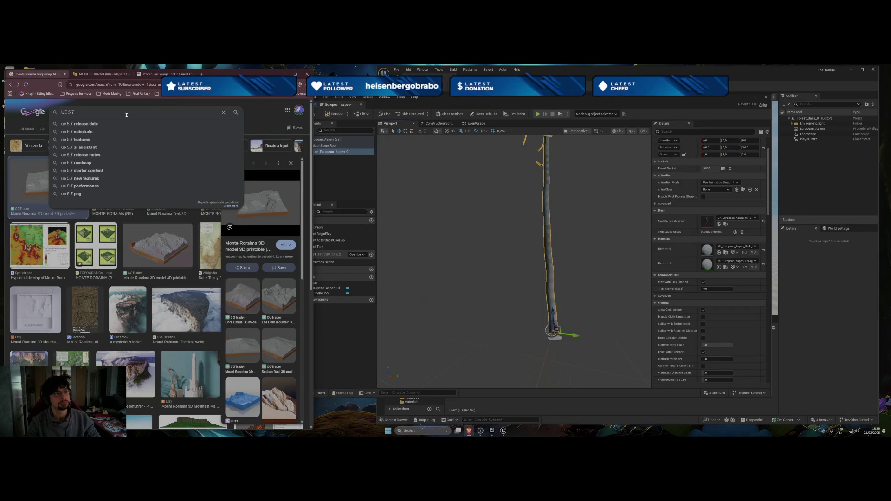
text( tree)
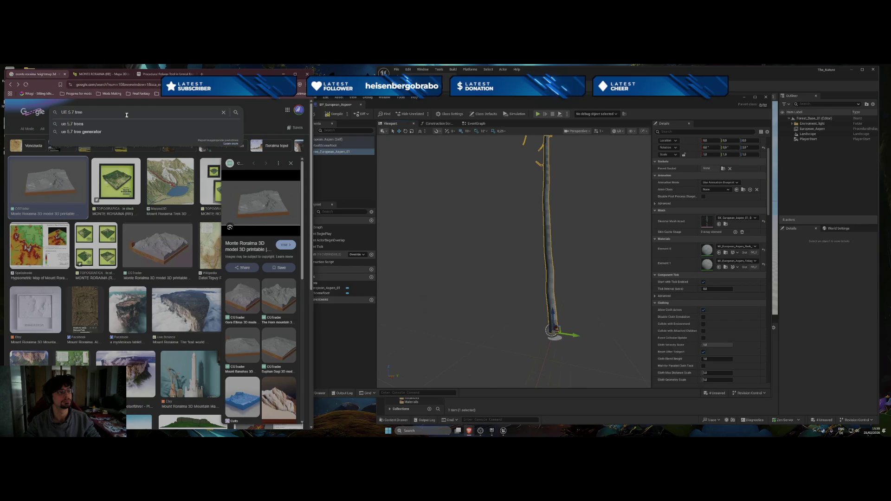
key(BackSpace)
key(BackSpace)
key(BackSpace)
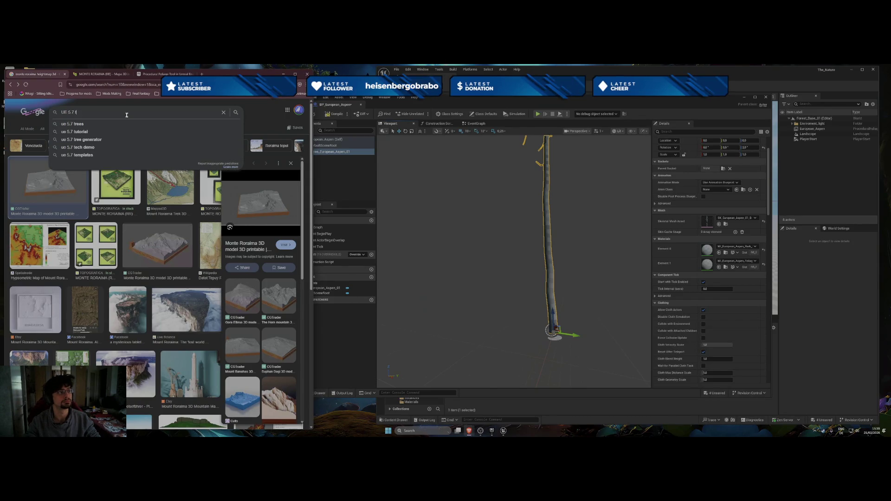
key(BackSpace)
text(making a t)
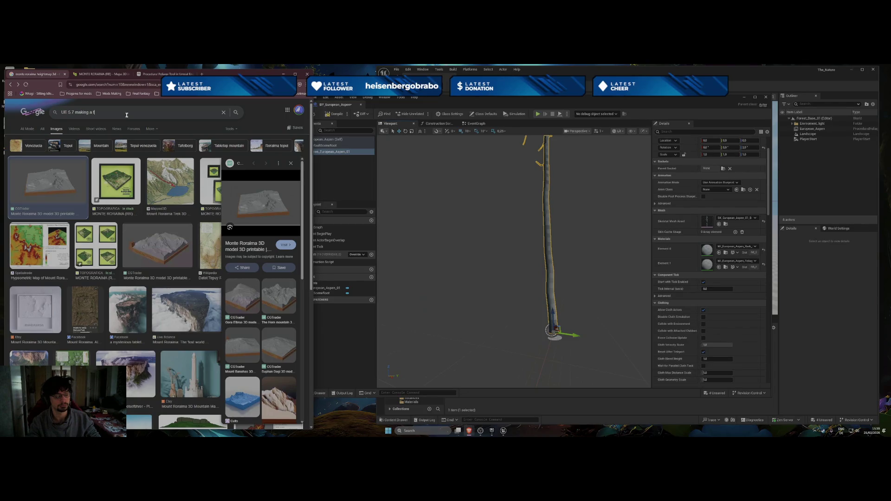
text(ree)
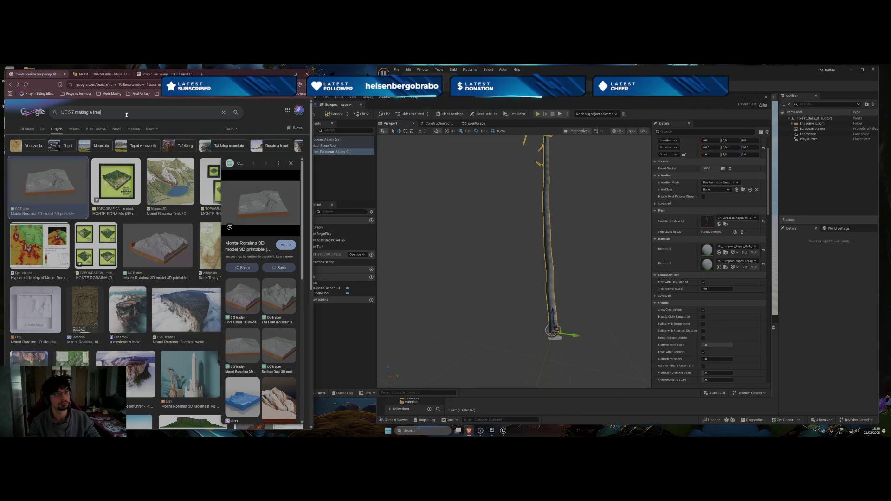
key(Return)
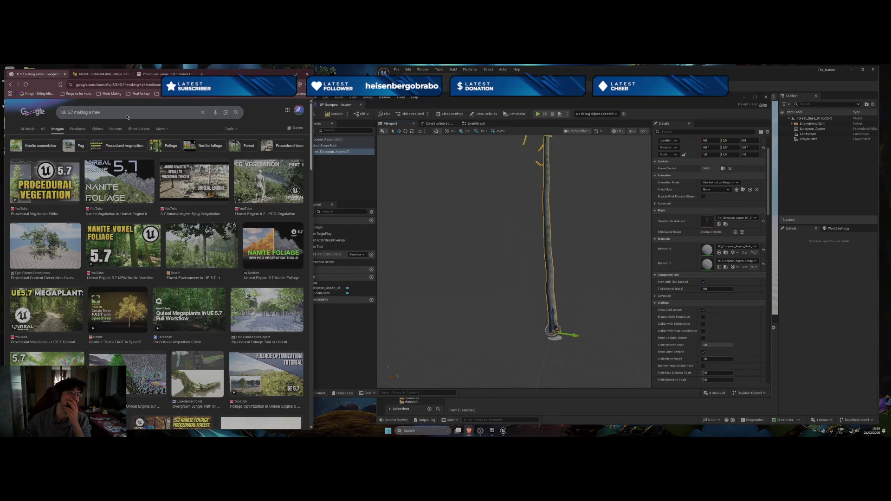
key(ctrl+3)
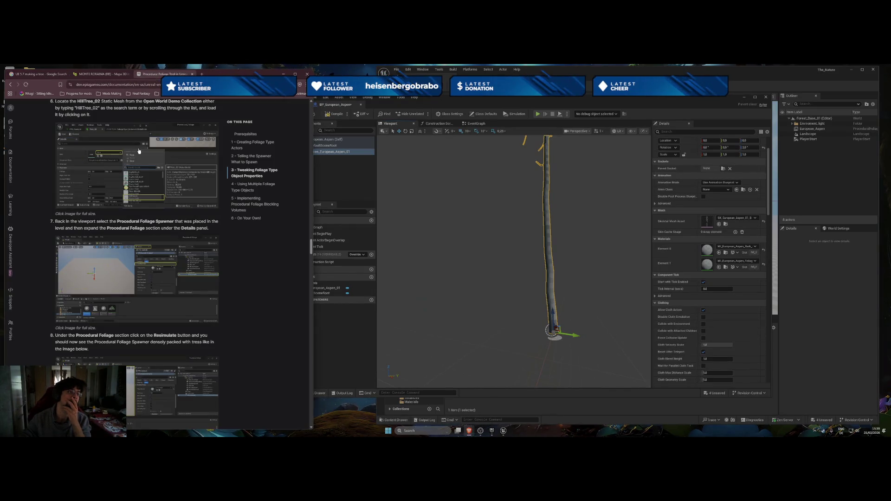
Scroll the Procedural Foliage Tool page to its title and go to Fab via the Epic sites list
scroll(139, 151, up, 5)
drag(311, 230, 310, 109)
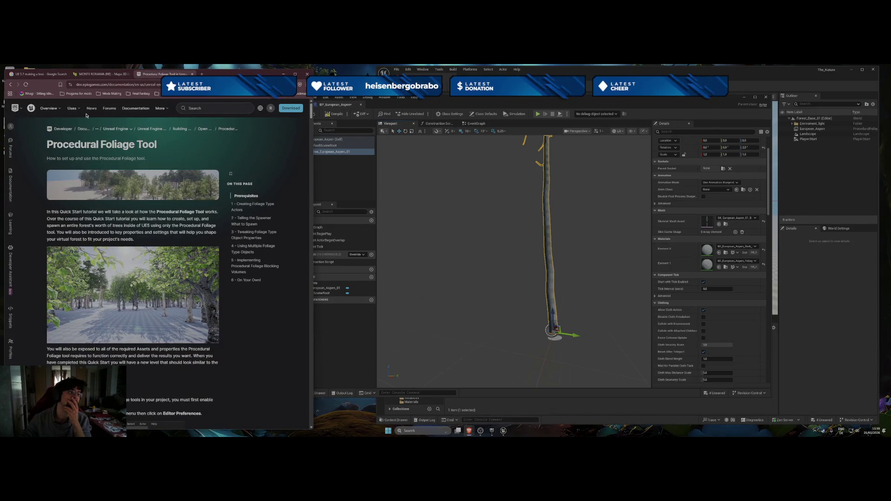
click(18, 109)
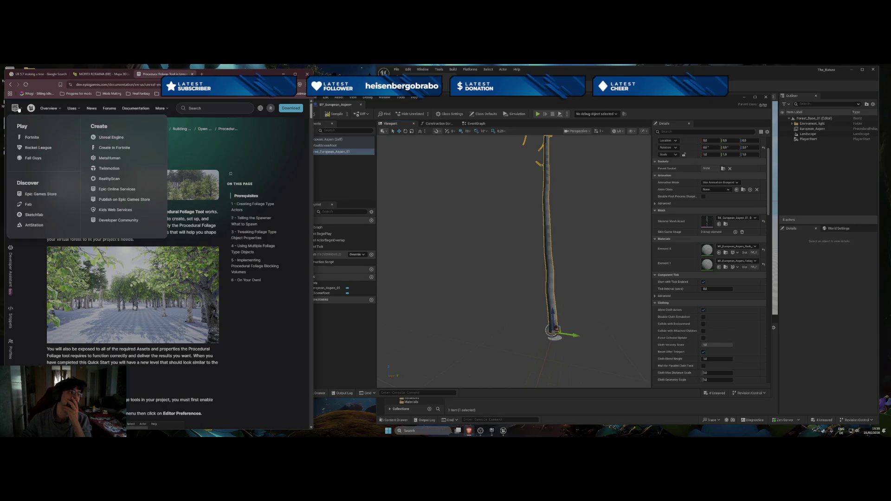
click(27, 206)
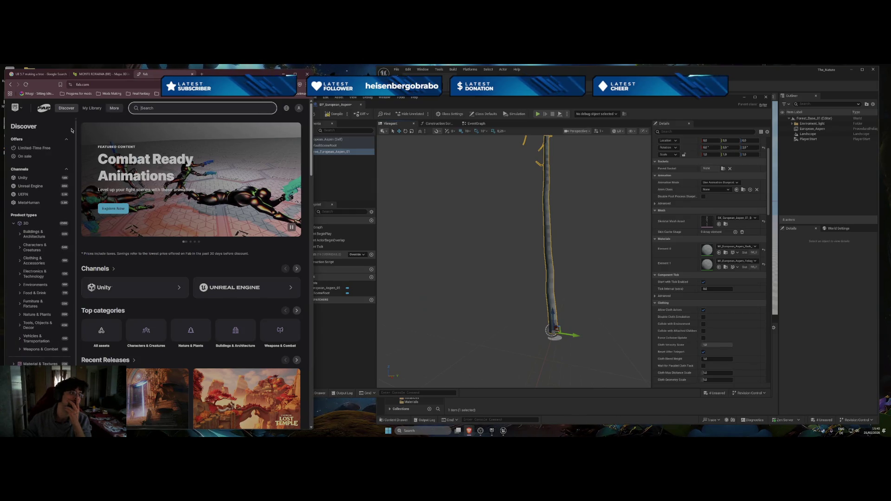
Claim the free Medieval Modular Wall Pack from Fab's Limited-Time Free assets
click(33, 148)
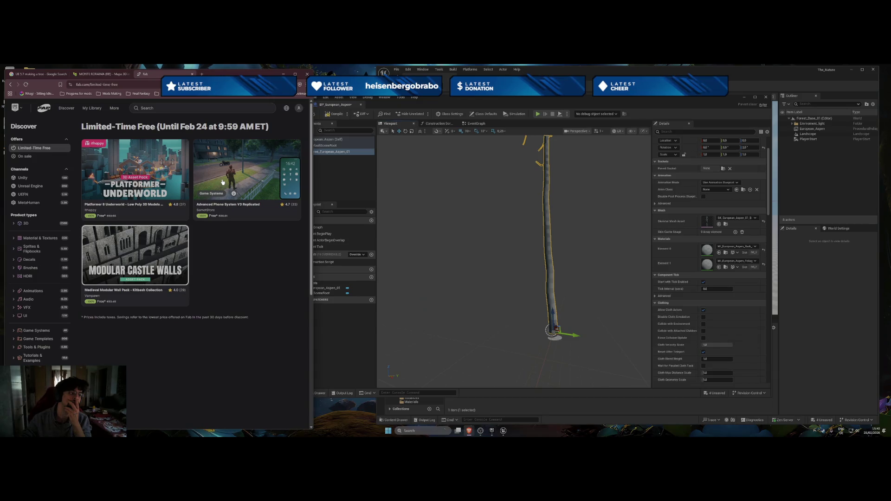
click(172, 240)
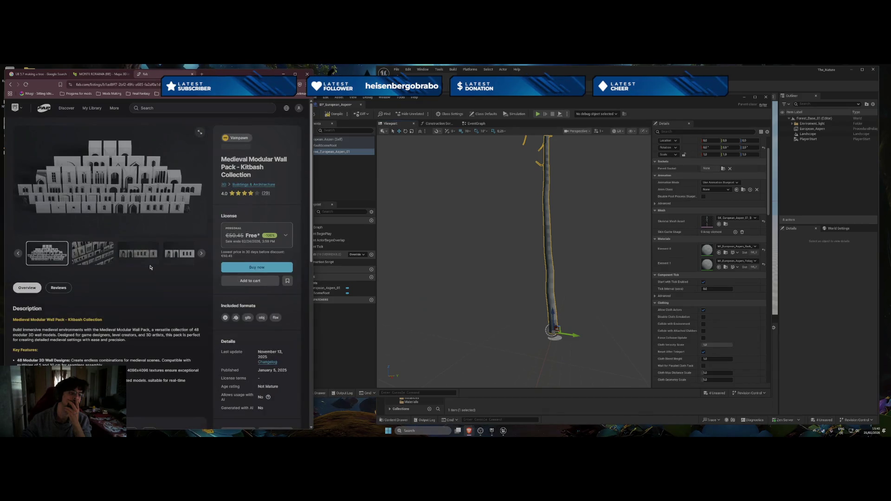
click(106, 257)
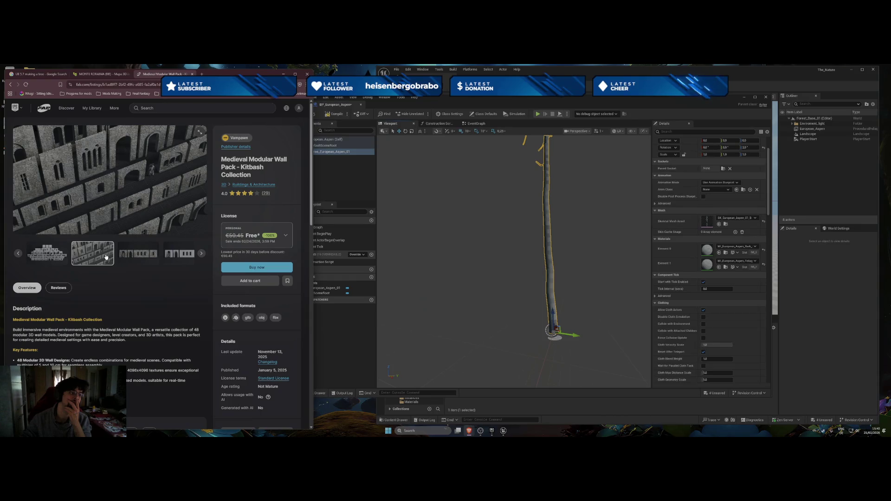
click(130, 255)
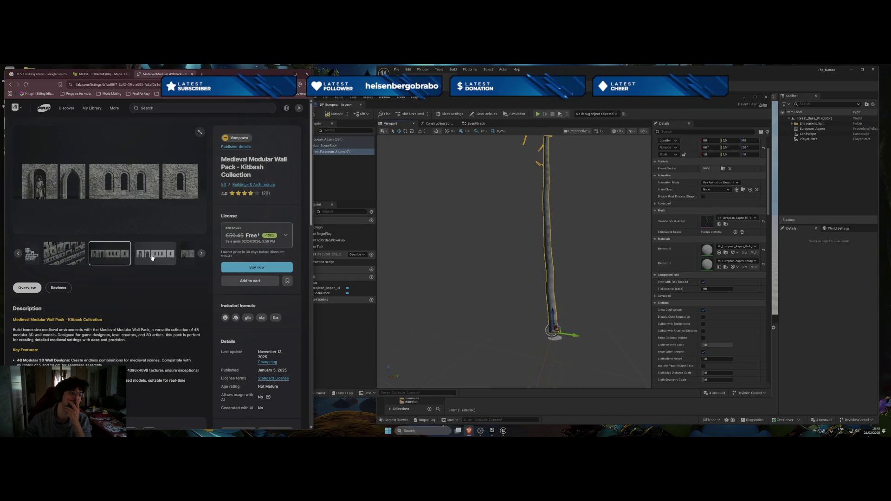
click(251, 267)
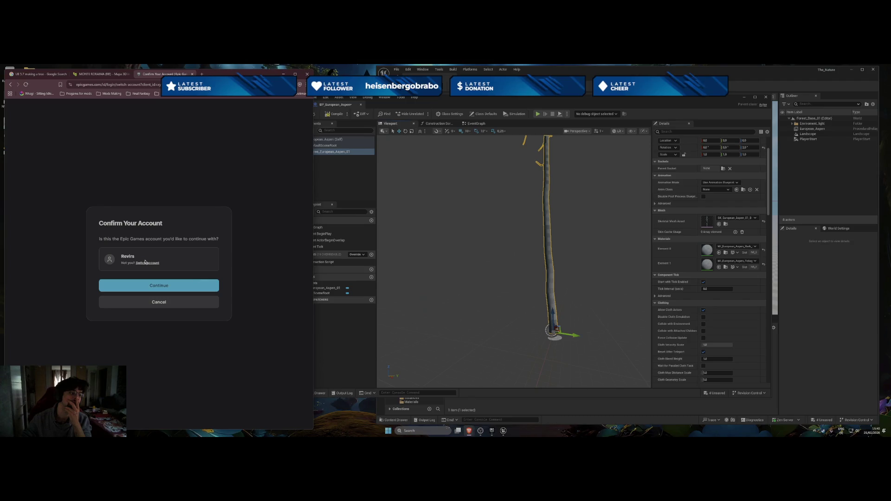
click(166, 287)
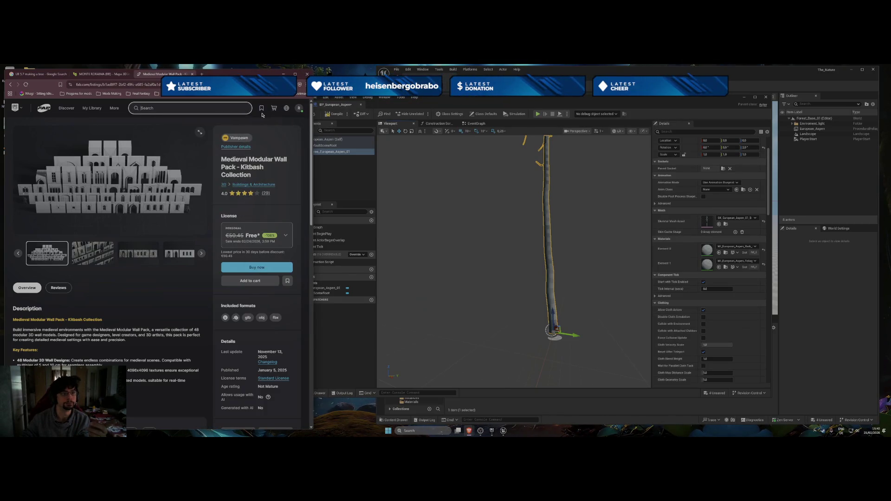
Open Megaplants: European Aspen from My Library and expand its full description
mouse_move(277, 111)
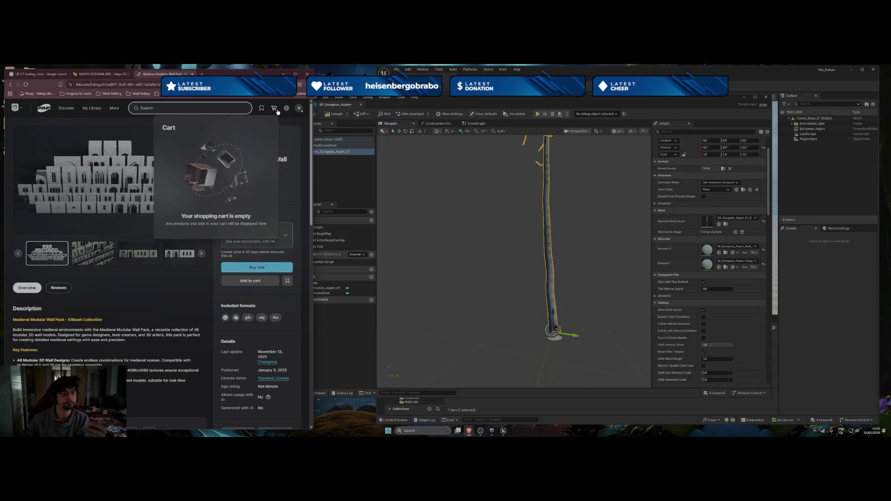
click(90, 109)
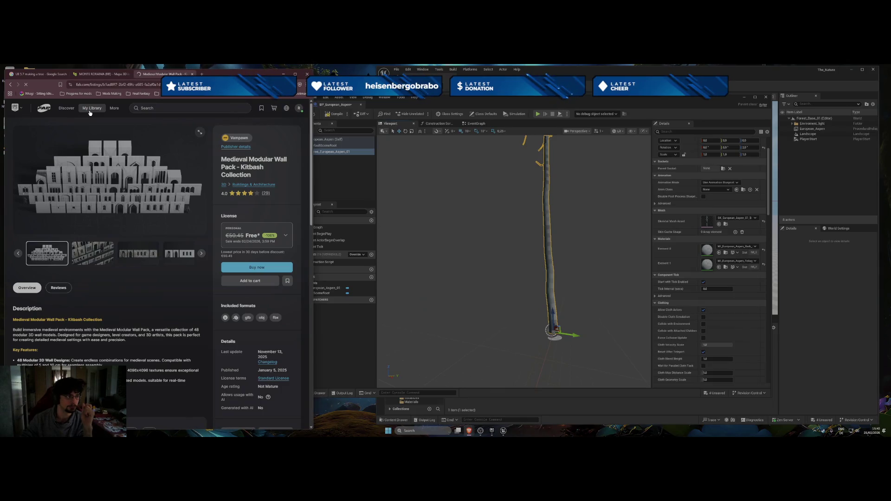
scroll(159, 245, down, 1)
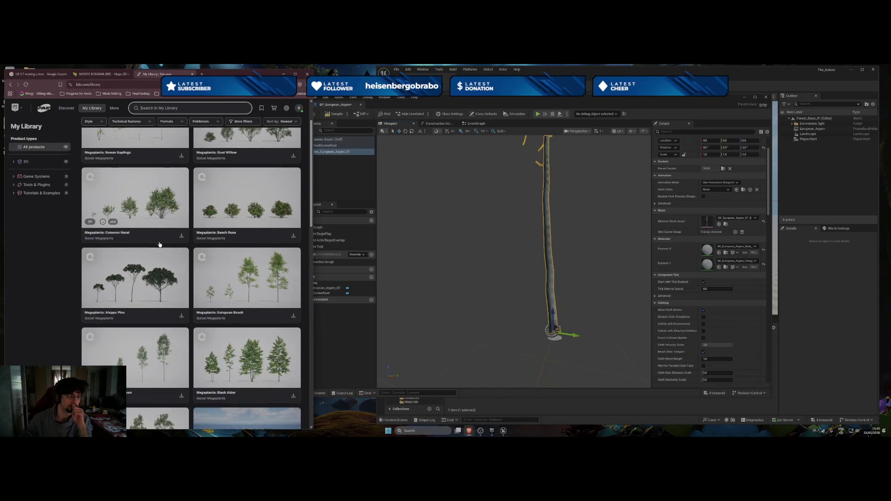
scroll(237, 288, down, 1)
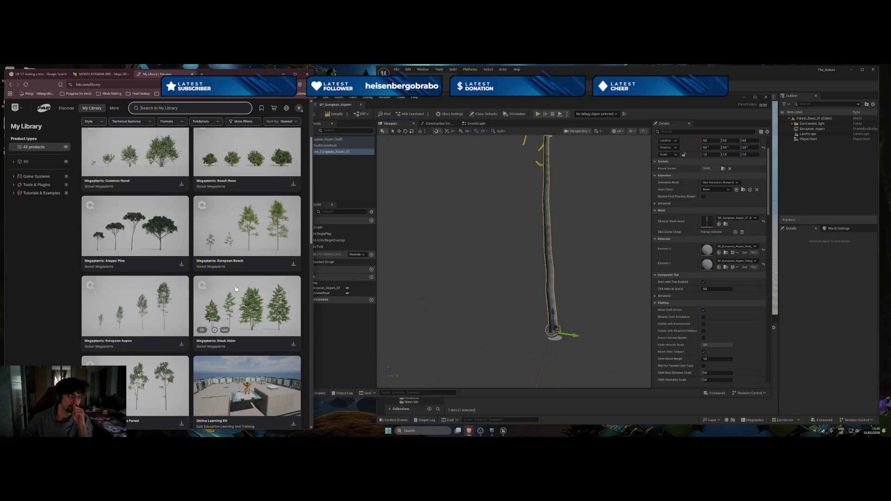
click(121, 308)
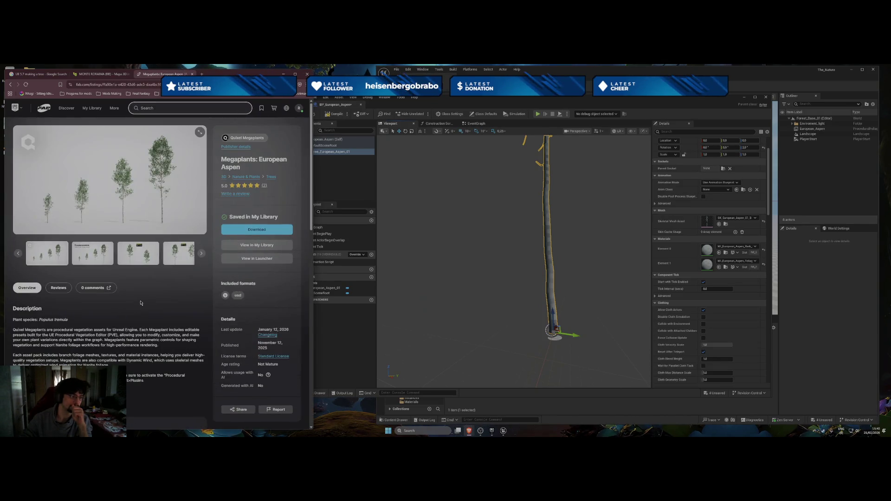
scroll(115, 311, down, 2)
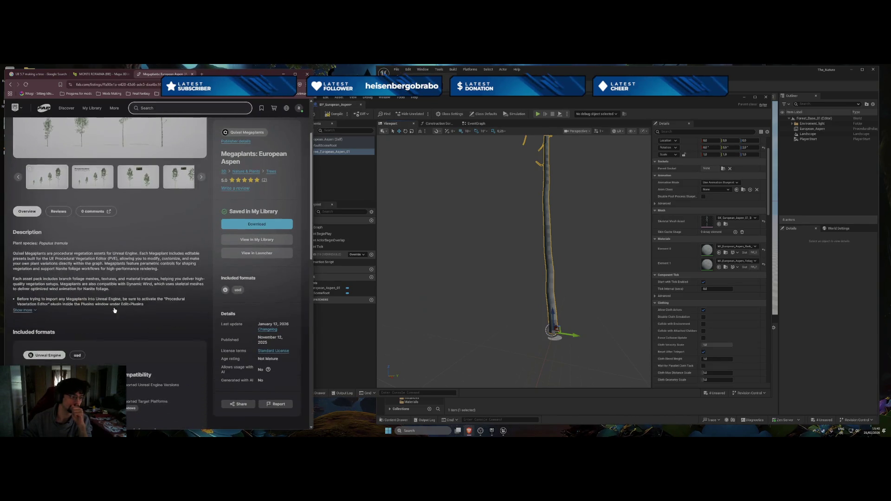
click(25, 309)
Select the Technical details and the Procedural Vegetation Editor plugin instructions in the description
scroll(25, 310, down, 2)
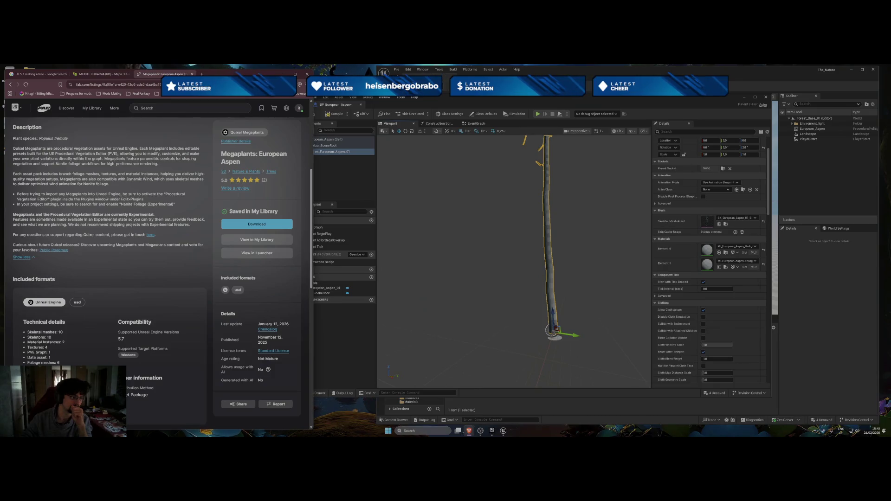
drag(65, 363, 21, 334)
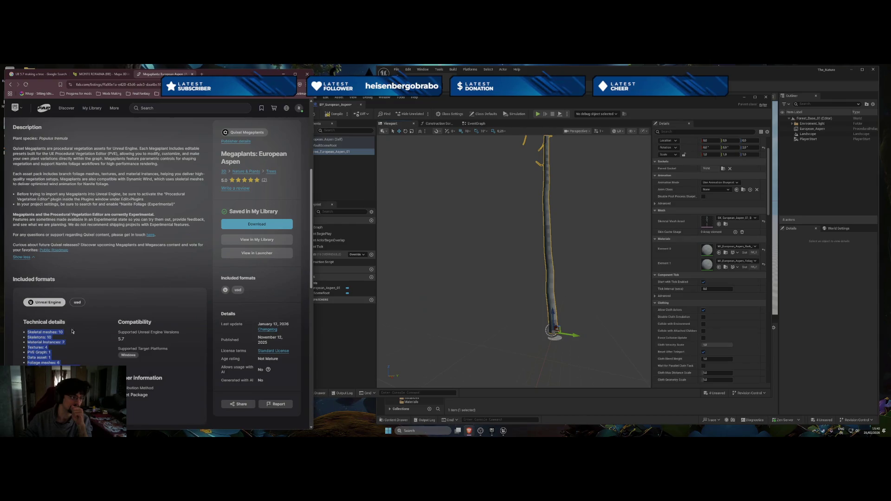
scroll(98, 318, up, 1)
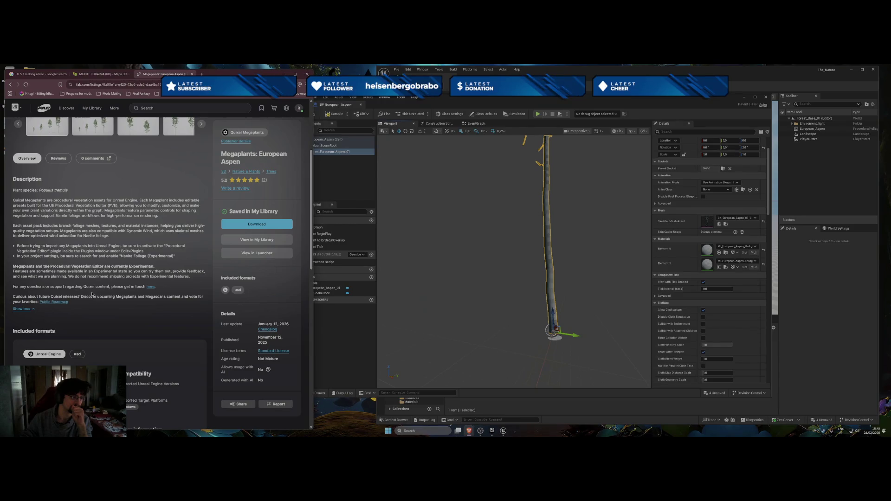
scroll(55, 278, up, 1)
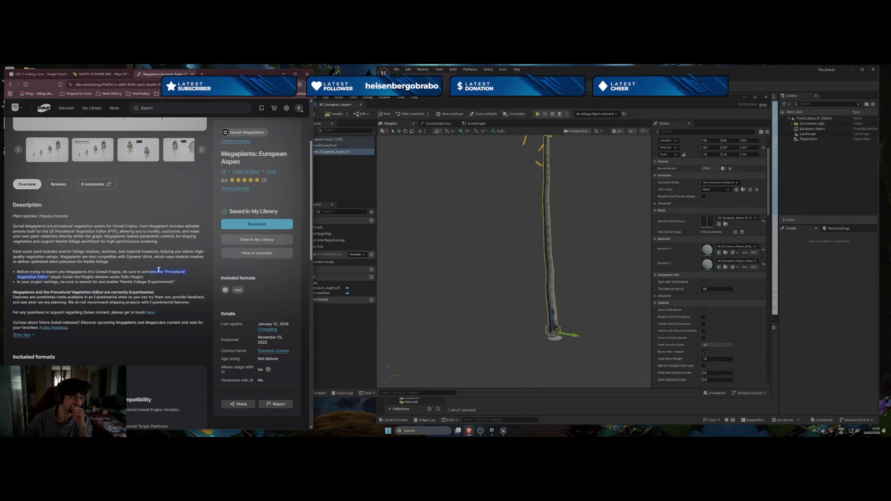
drag(158, 270, 175, 271)
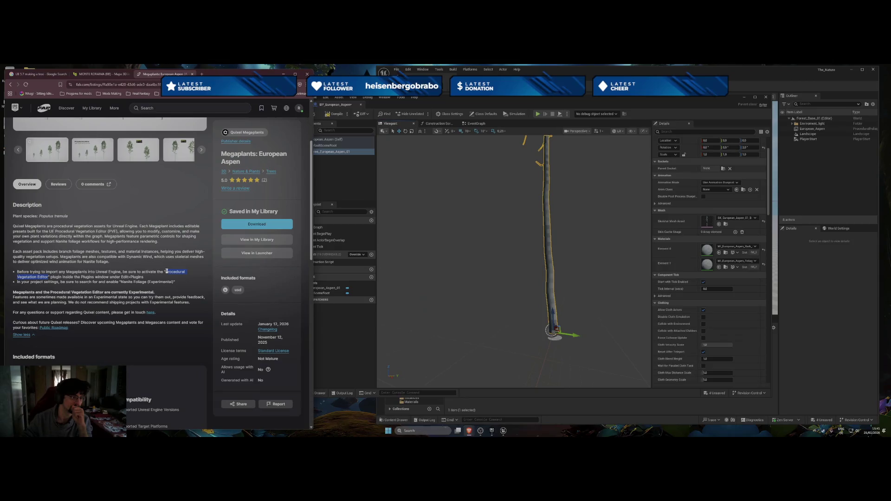
drag(172, 274, 47, 276)
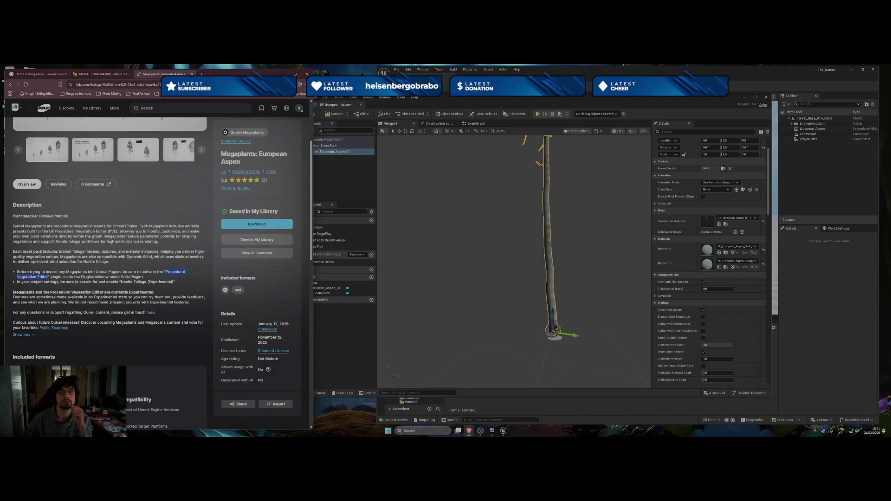
click(453, 71)
Look through the Tools, Platforms and Window menus, then open Edit > Plugins
click(439, 70)
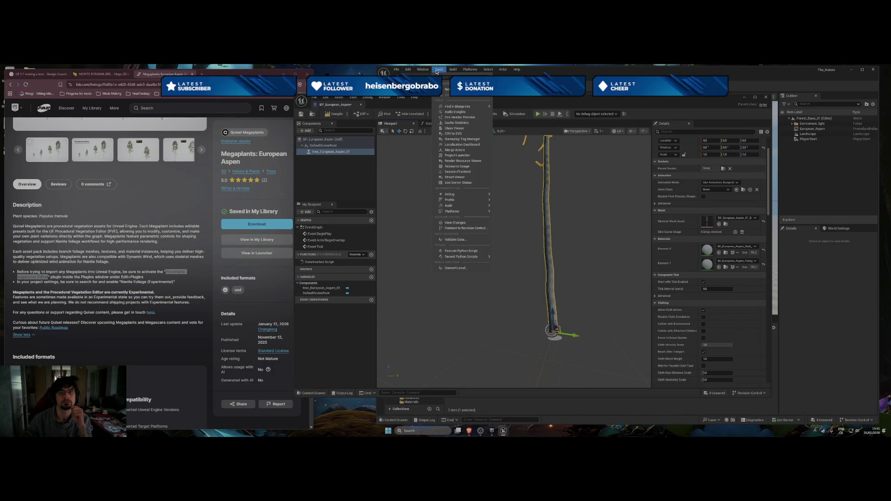
mouse_move(465, 212)
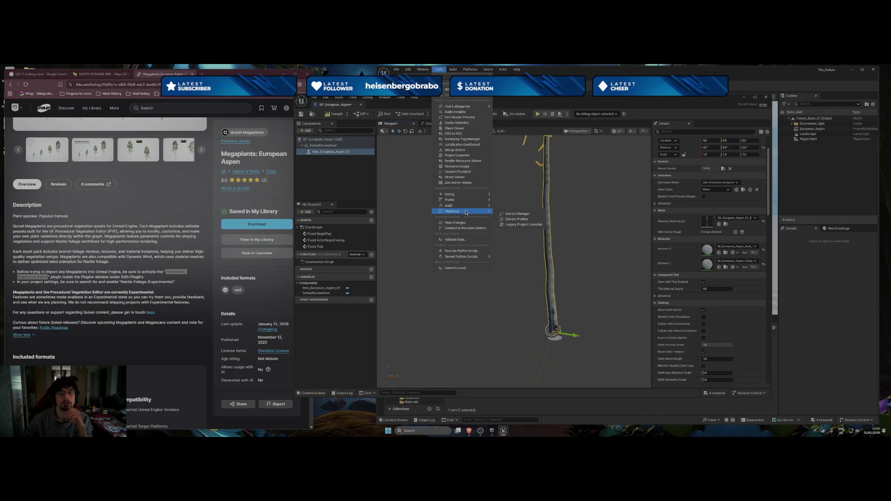
click(469, 69)
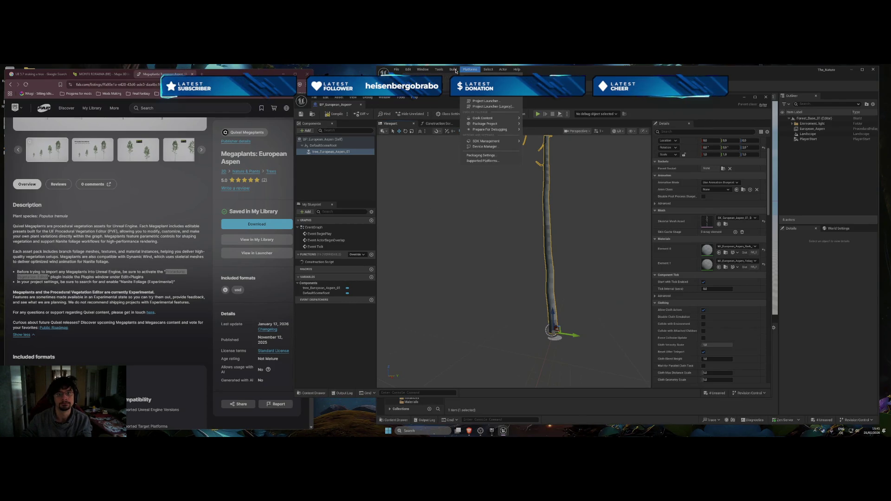
click(424, 70)
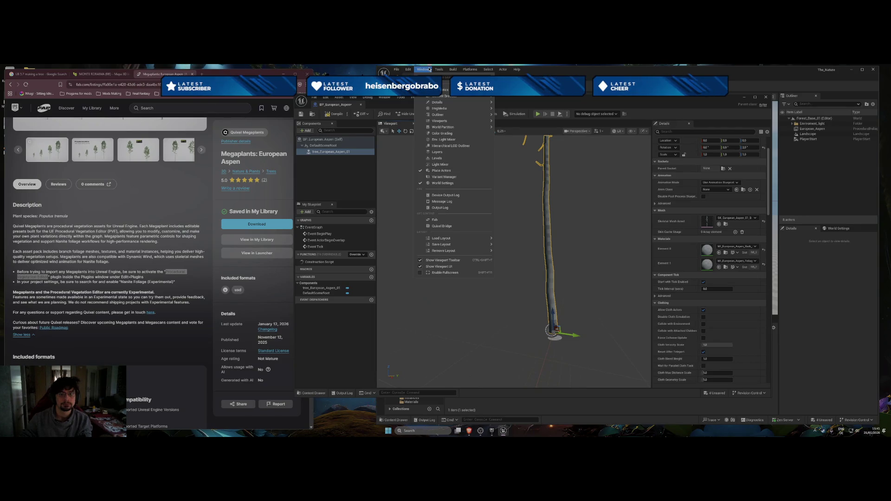
mouse_move(443, 70)
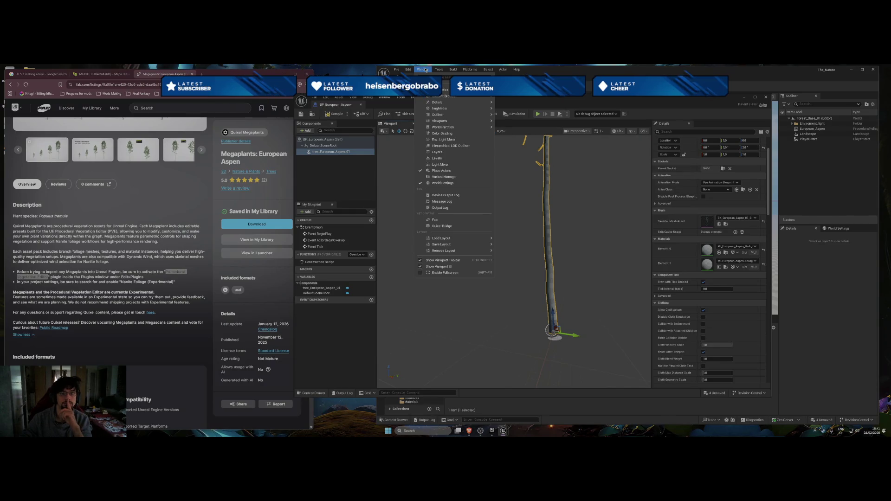
mouse_move(411, 69)
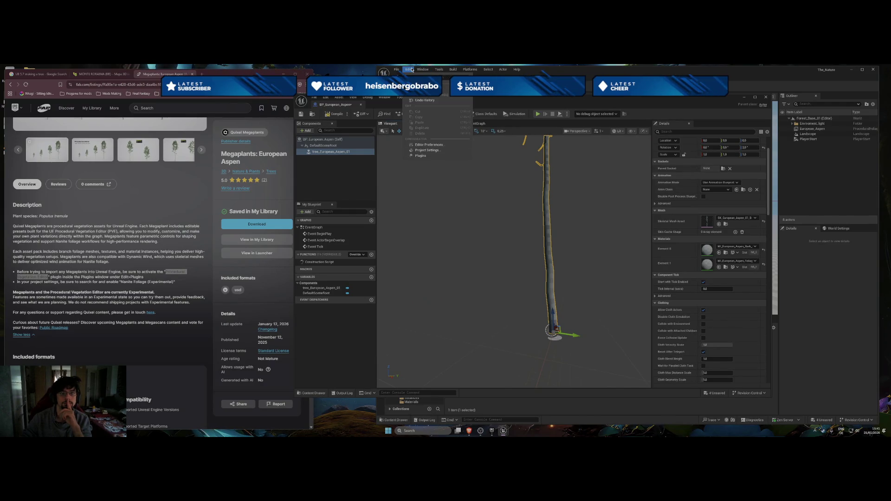
click(420, 156)
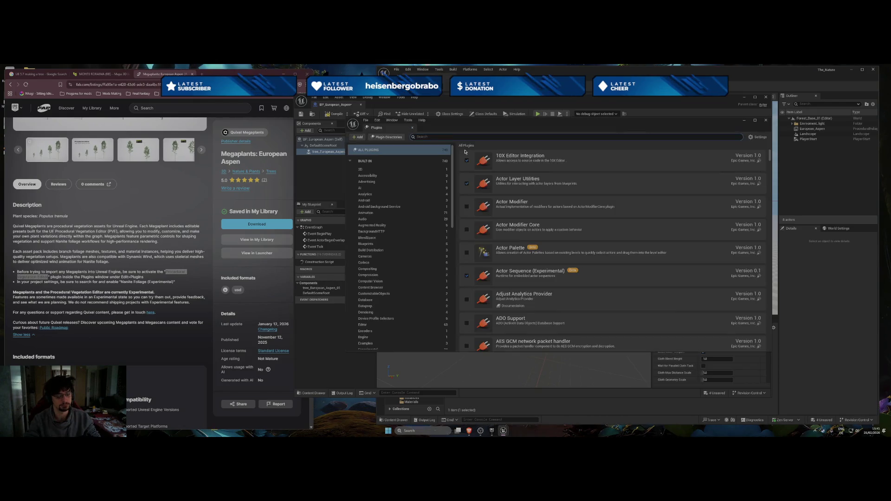
Filter plugins for 'water' and enable the experimental Buoyancy and Water plugins
text(wate)
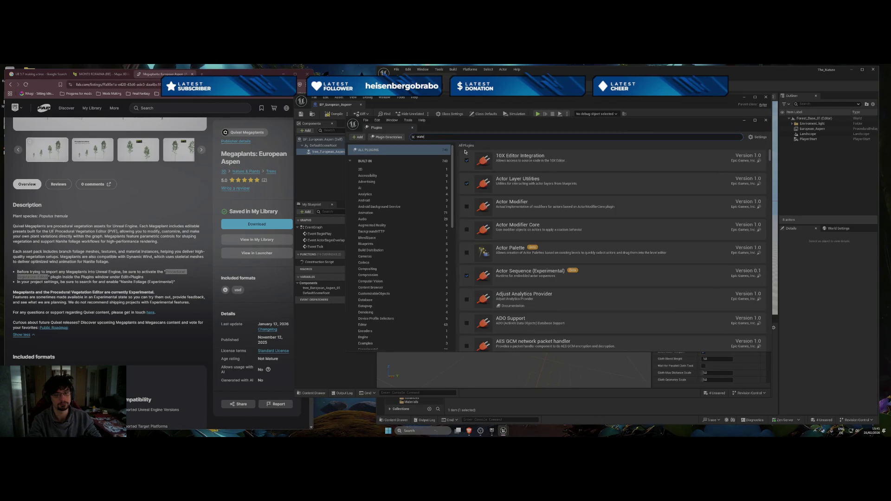
text(r)
click(466, 160)
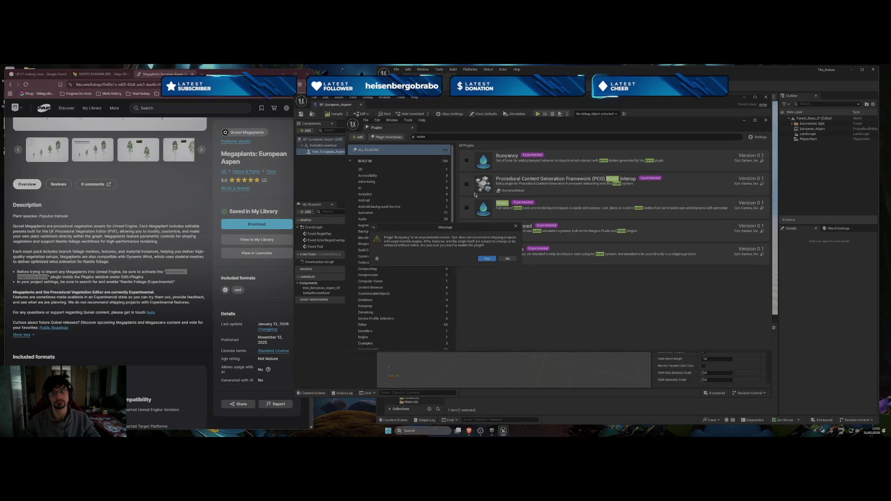
click(486, 259)
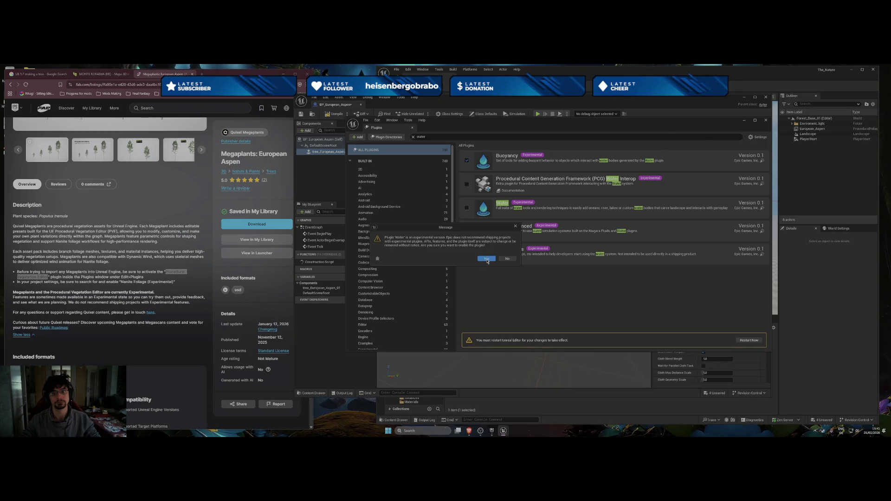
click(487, 259)
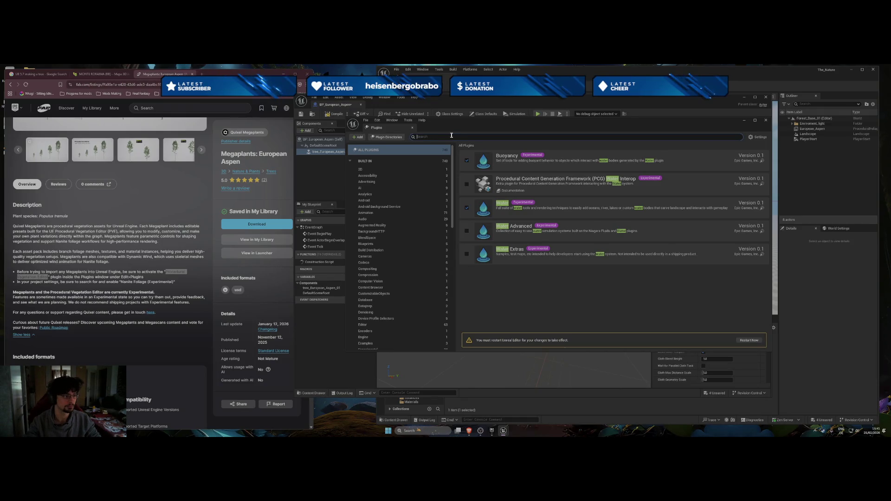
Search plugins for 'procedural vege' and enable the experimental Procedural Vegetation Editor
key(BackSpace)
key(BackSpace)
key(BackSpace)
text(proce)
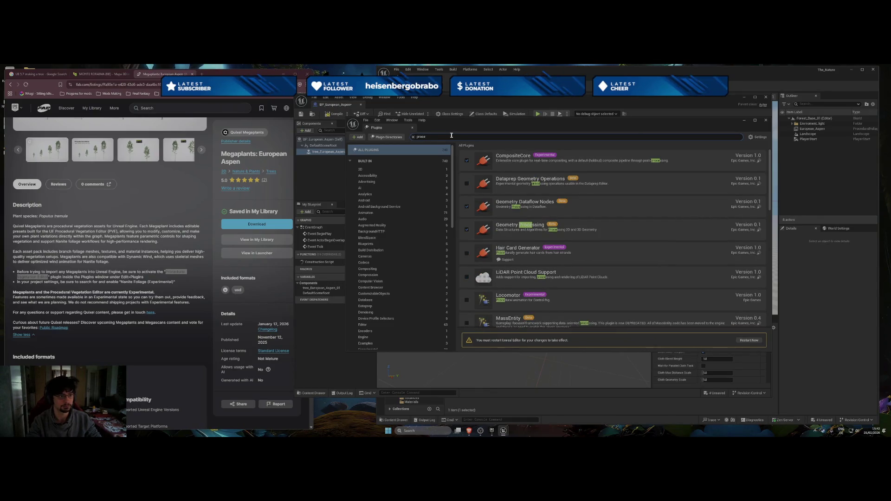
text(dural)
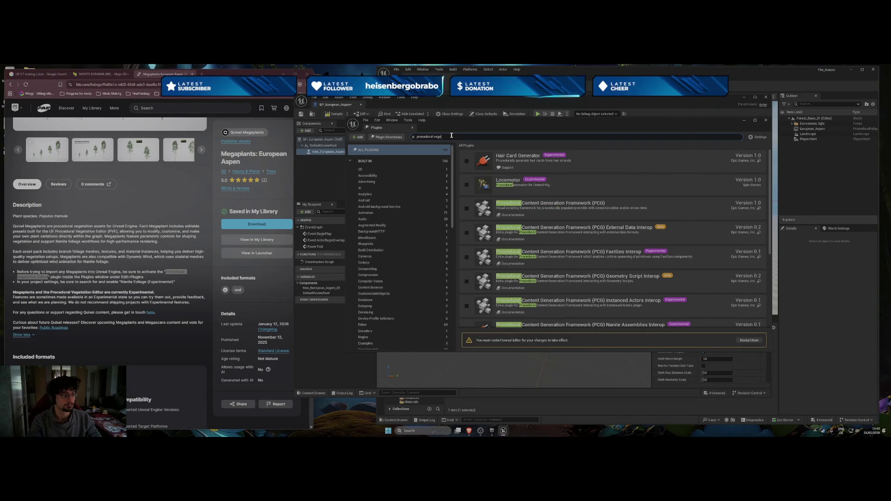
text(vege)
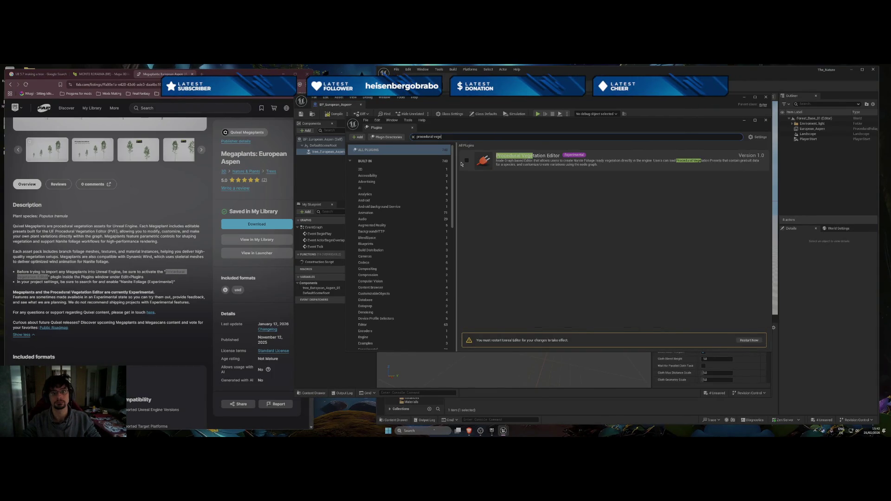
click(466, 161)
click(487, 260)
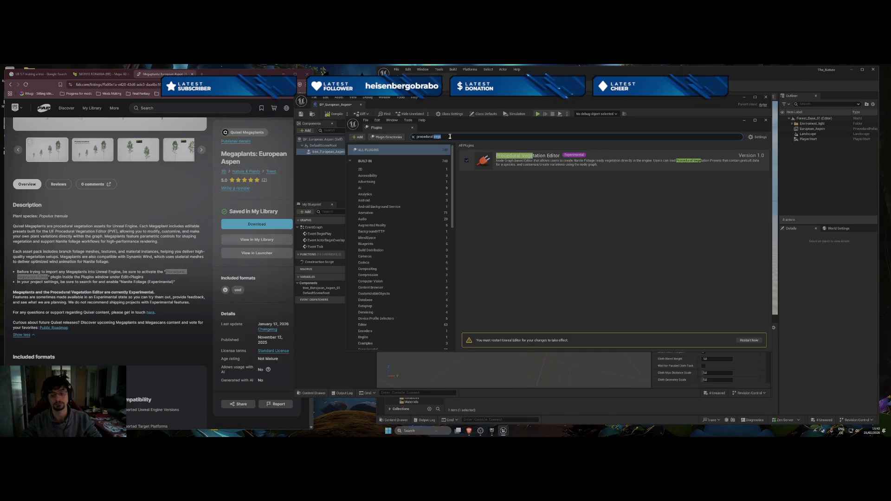
key(BackSpace)
key(BackSpace)
key(BackSpace)
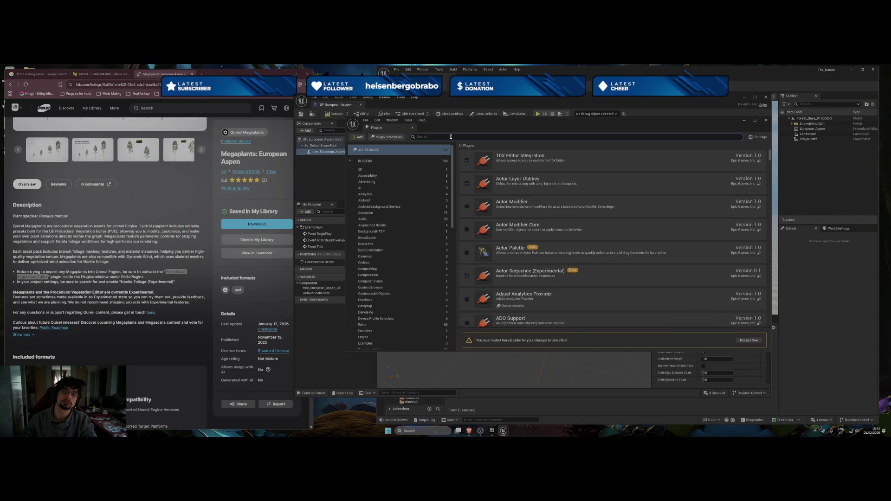
scroll(553, 219, down, 2)
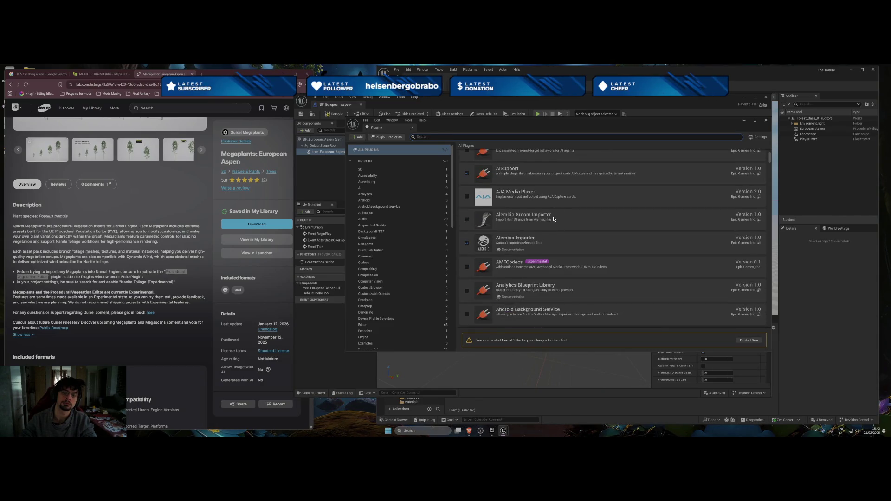
scroll(553, 219, down, 3)
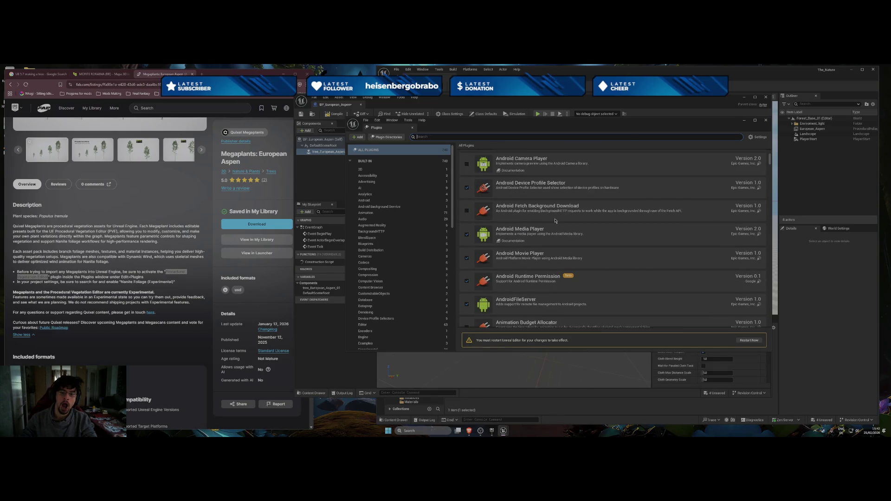
scroll(555, 221, down, 5)
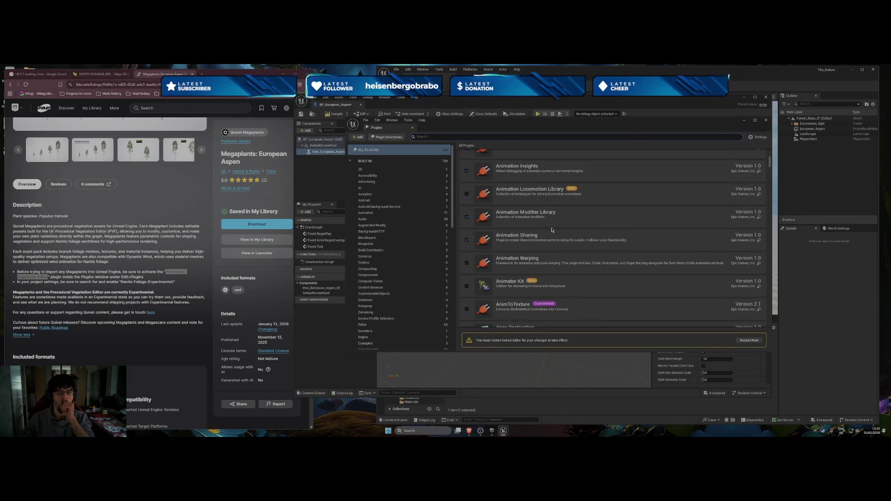
scroll(552, 230, down, 5)
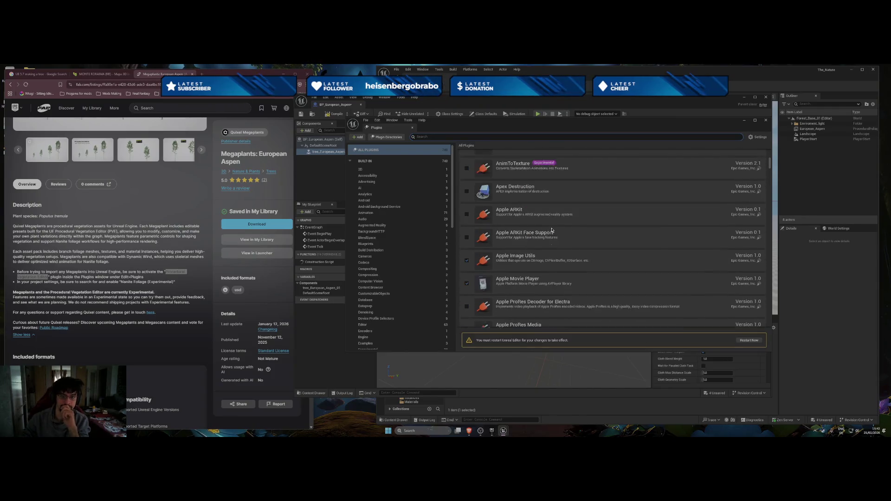
scroll(552, 230, down, 5)
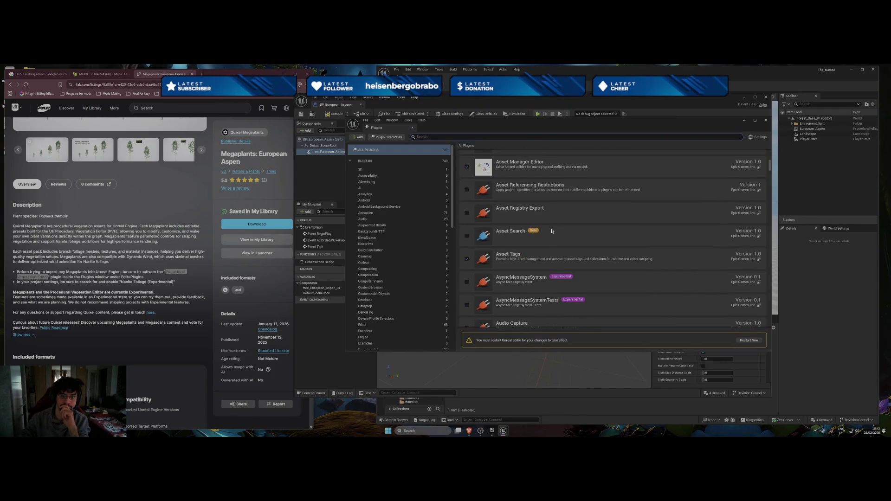
scroll(552, 230, down, 5)
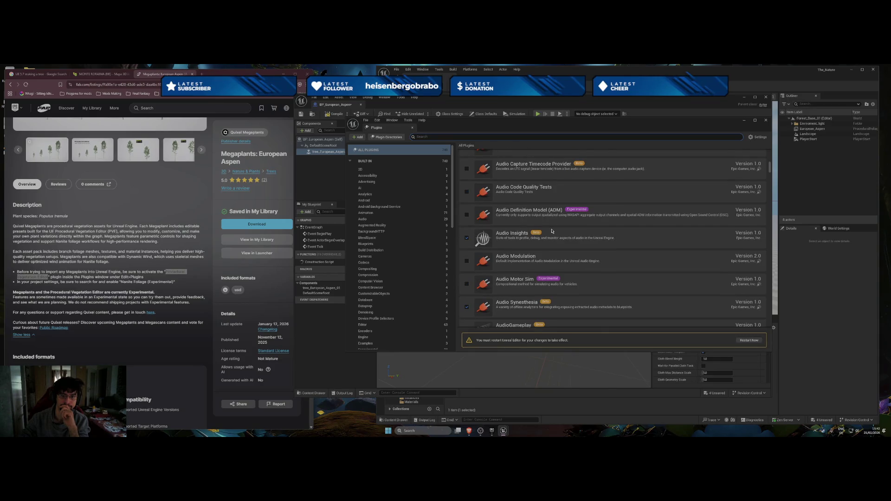
scroll(551, 231, down, 5)
scroll(551, 230, down, 3)
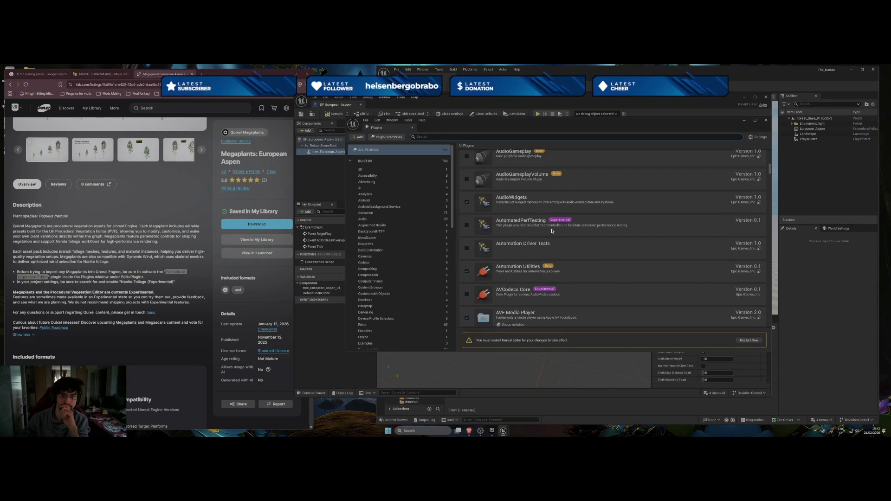
scroll(552, 231, down, 10)
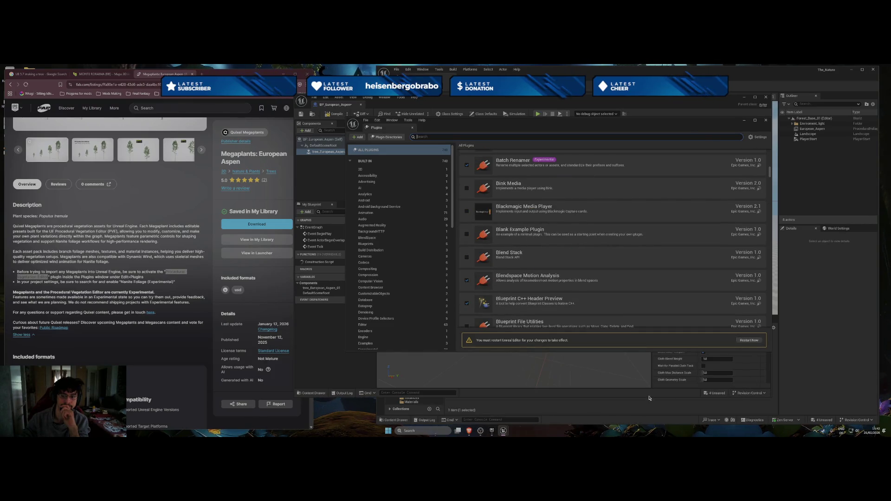
click(766, 120)
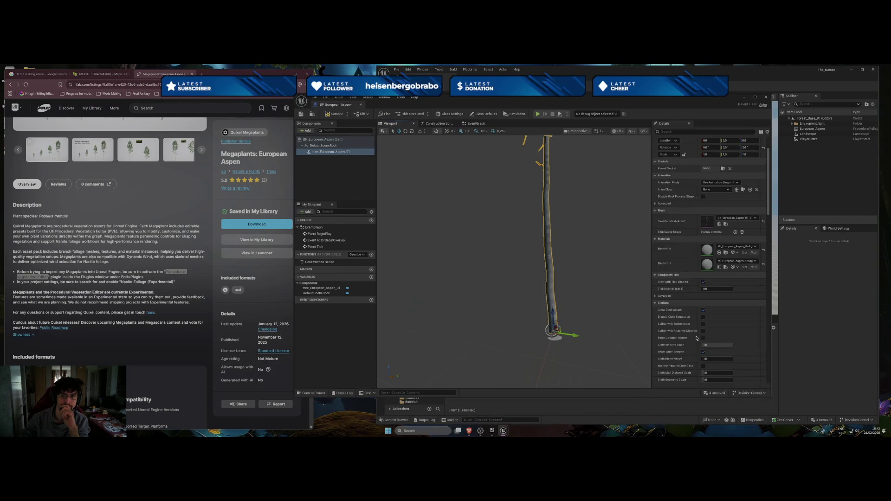
Close the aspen Blueprint editor, choose Restart Now, and save the modified assets
click(766, 98)
click(749, 340)
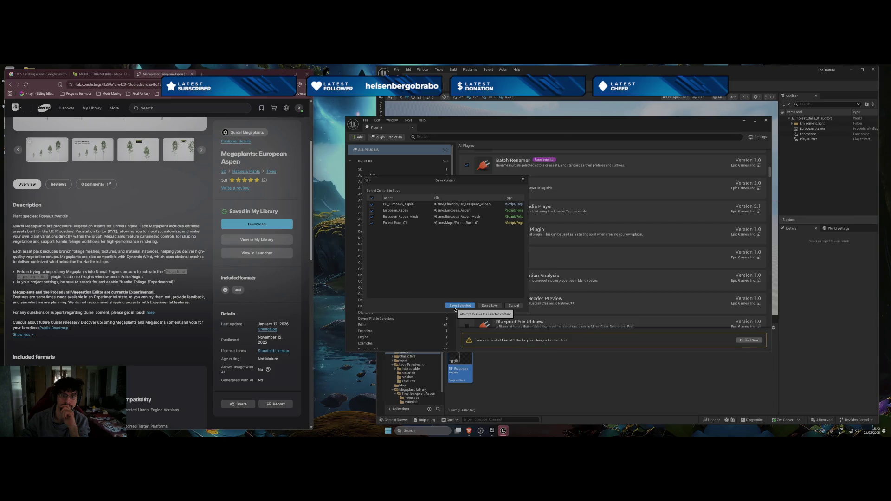
click(454, 307)
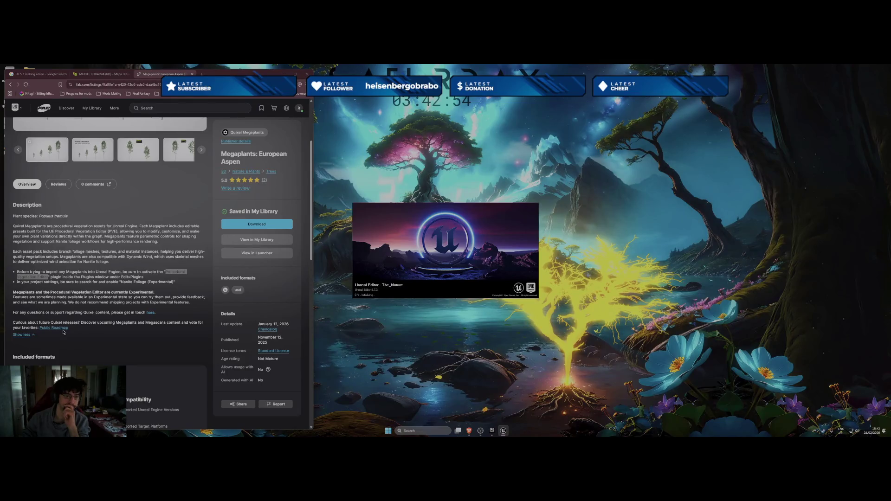
click(81, 289)
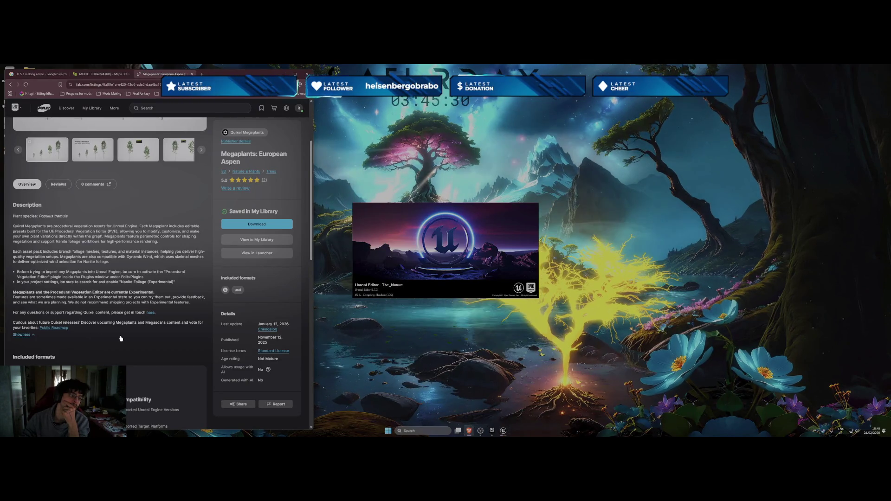
Scroll through the Megaplants page, close its tab with Ctrl+W, and minimize the browser
scroll(174, 316, down, 3)
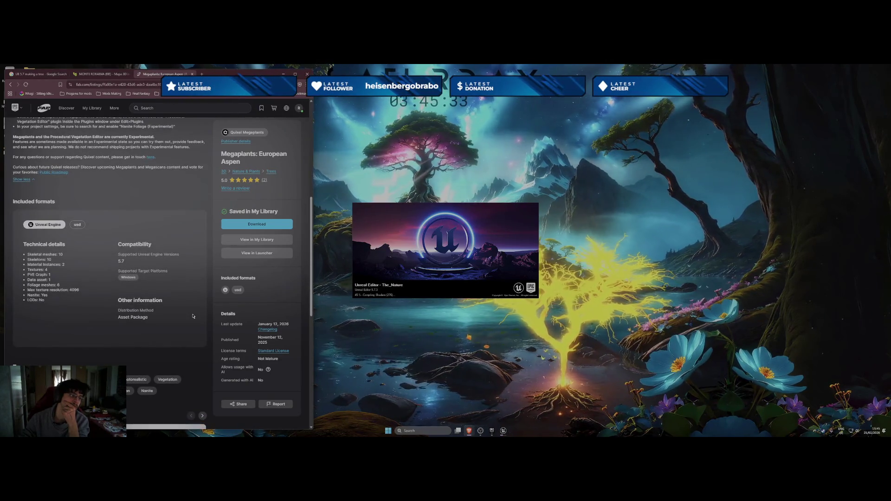
scroll(174, 316, down, 2)
scroll(193, 316, up, 5)
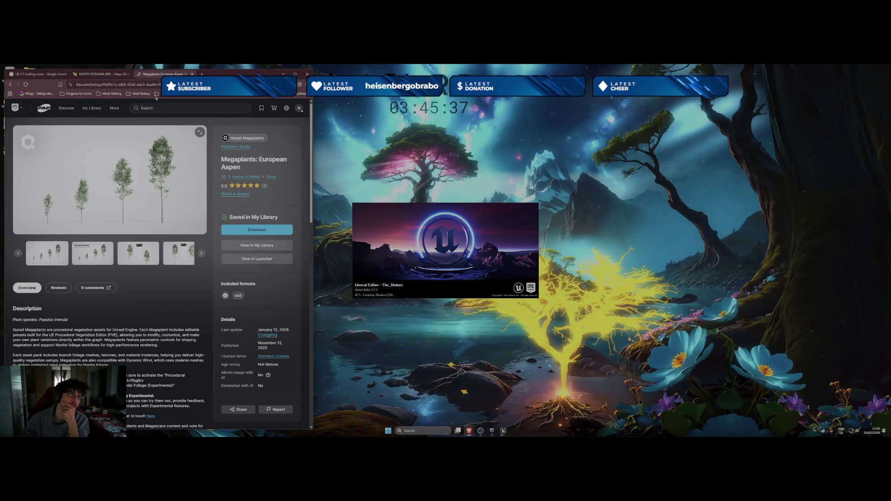
key(ctrl+w)
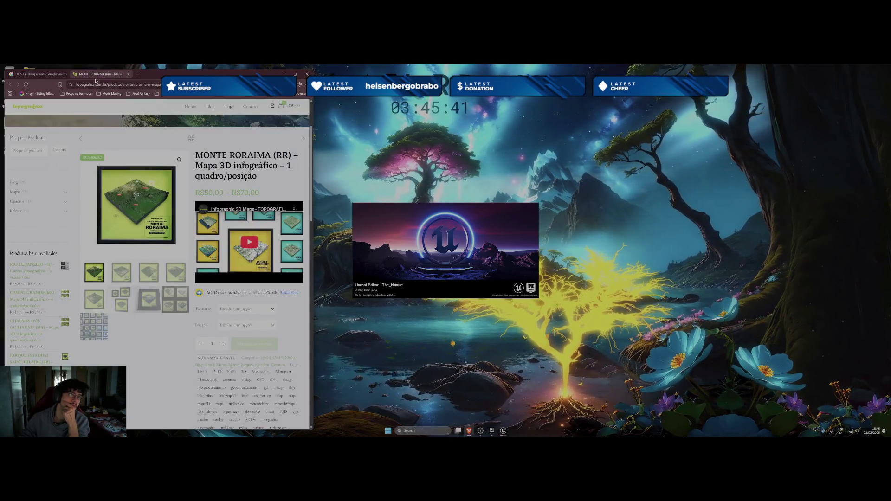
click(283, 73)
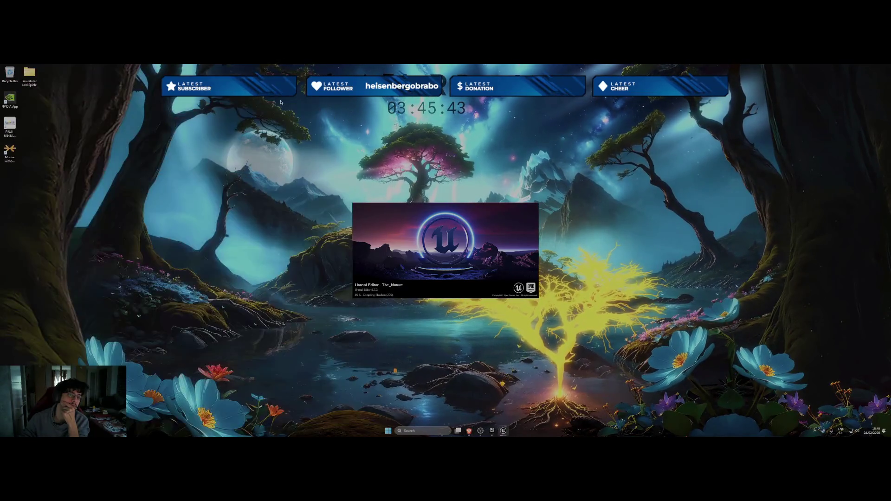
Restore the OBS Studio window while Unreal's splash screen keeps loading
mouse_move(470, 429)
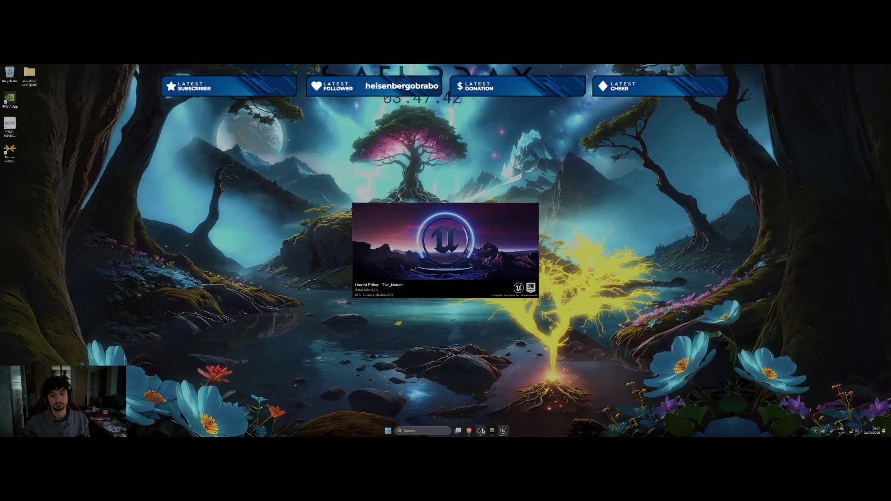
mouse_move(482, 431)
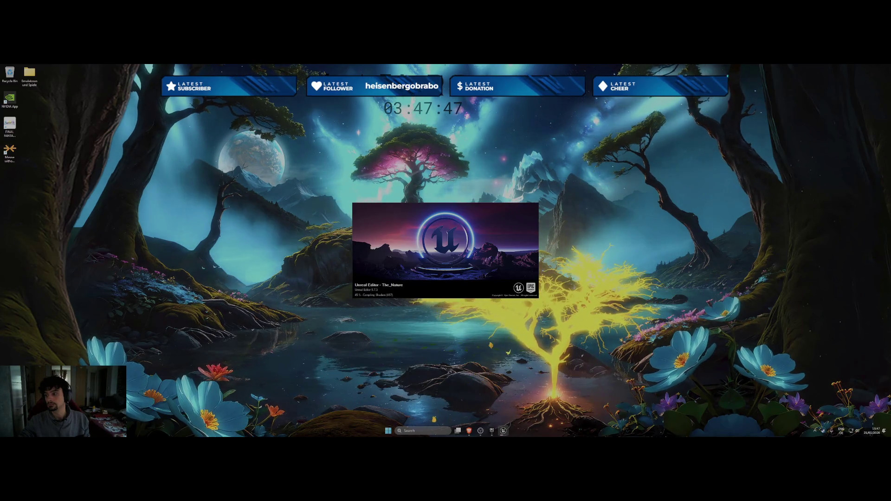
click(481, 430)
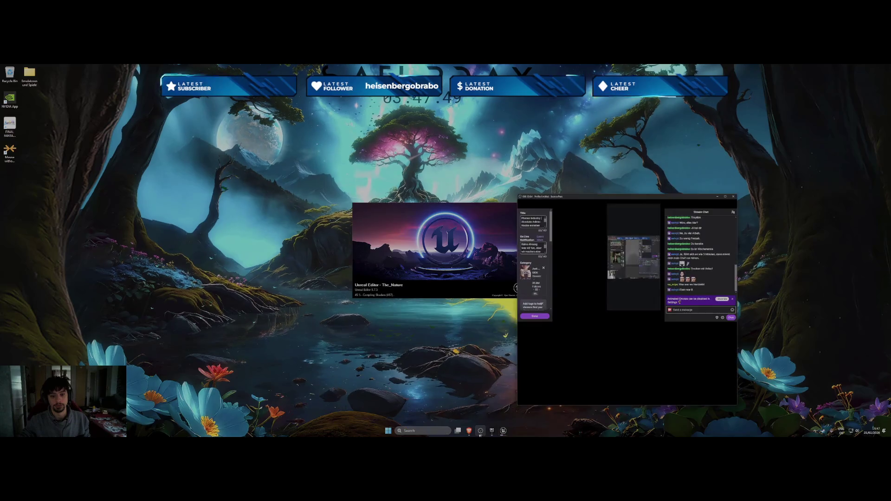
Switch the stream output to the Ending scene's Be Right Back screen
click(556, 302)
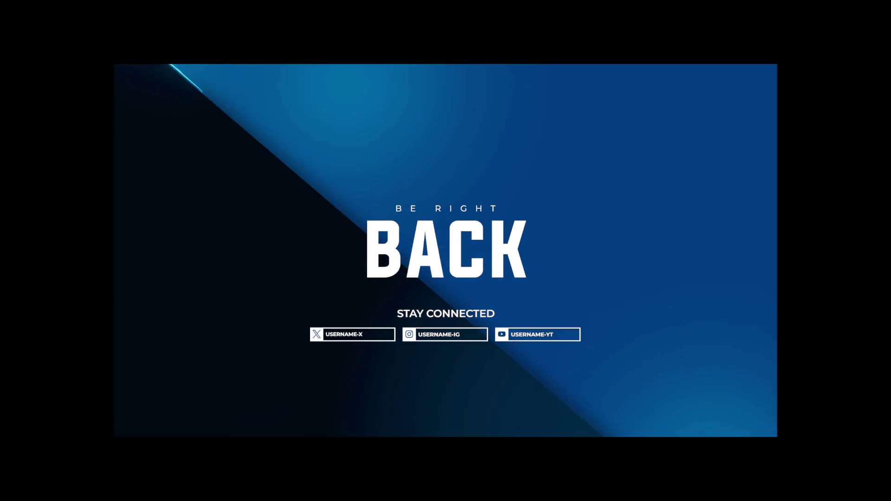
Switch the stream back to the Overlay 01 desktop scene
click(559, 325)
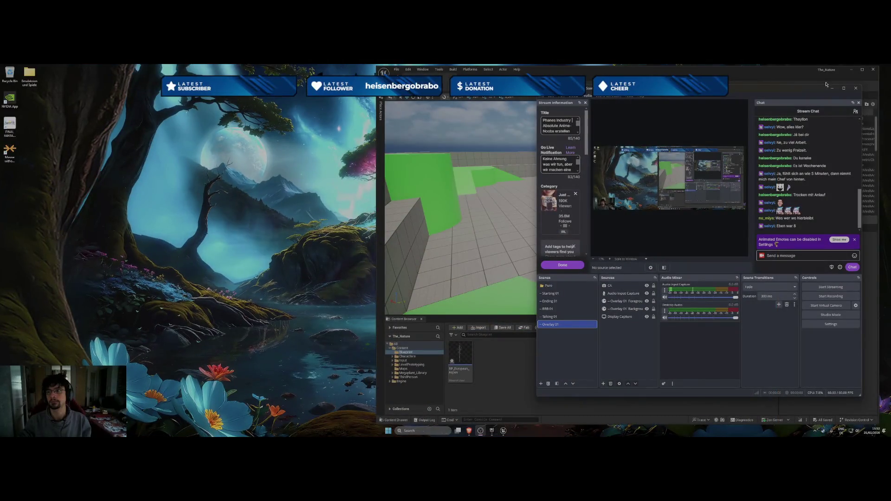
Minimize OBS and maximize the Unreal Editor window to fill the screen
click(830, 89)
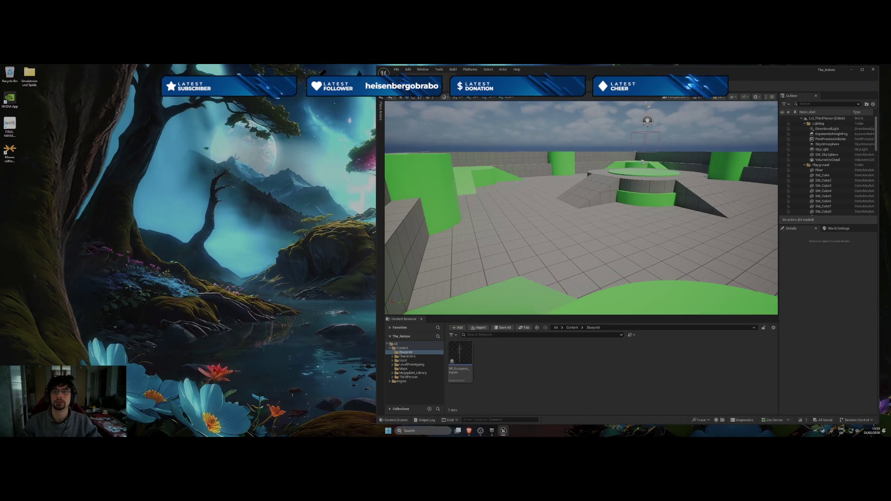
double_click(616, 74)
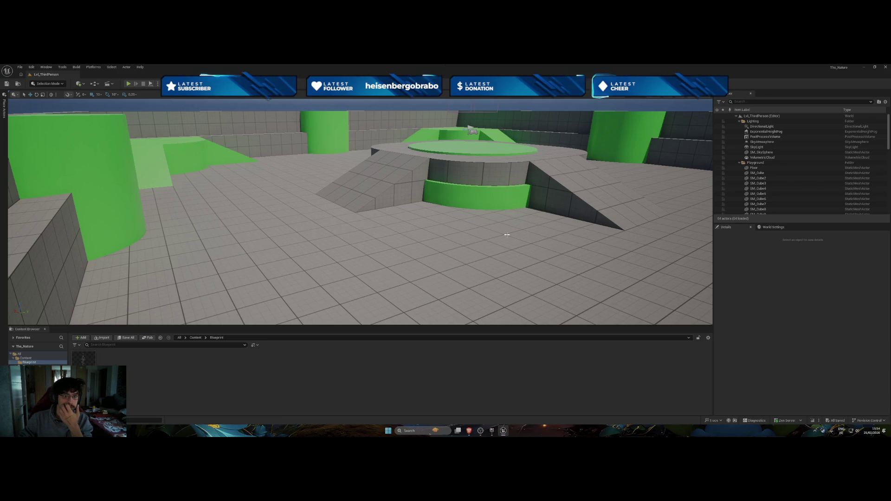
click(20, 67)
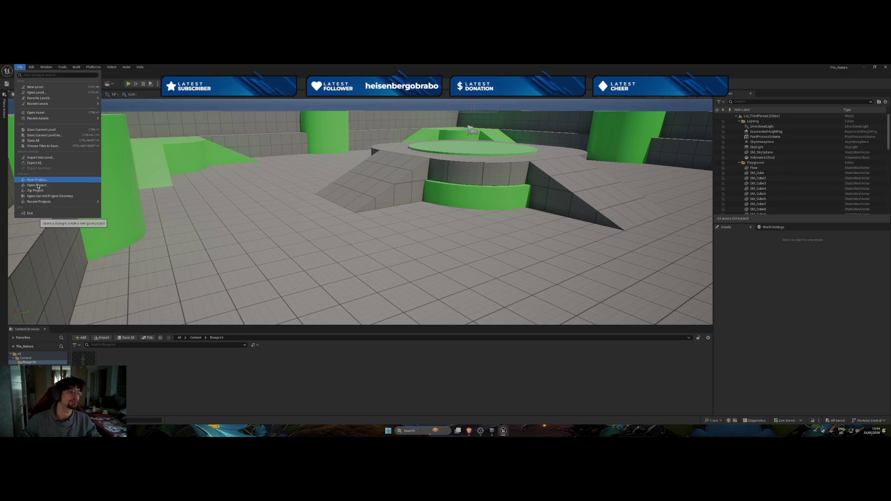
Set the Editor Startup Map to Forest_Base_01 in Project Settings > Maps & Modes
mouse_move(29, 70)
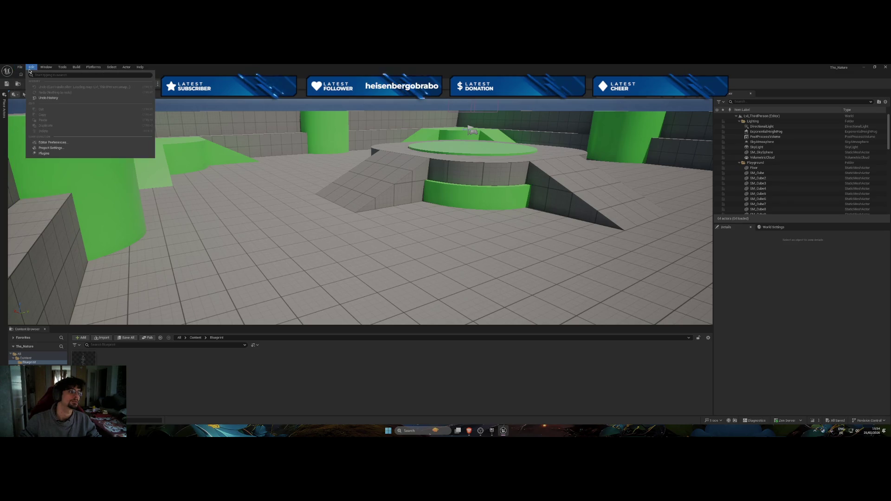
click(65, 146)
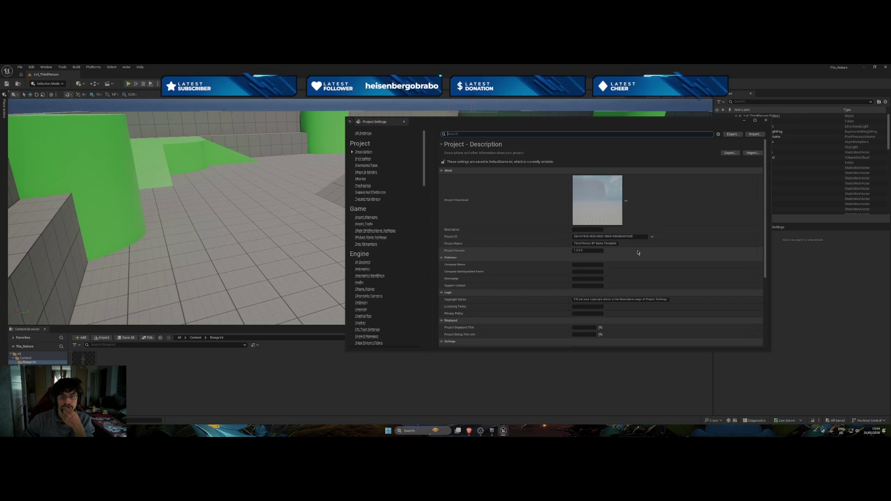
scroll(643, 253, down, 4)
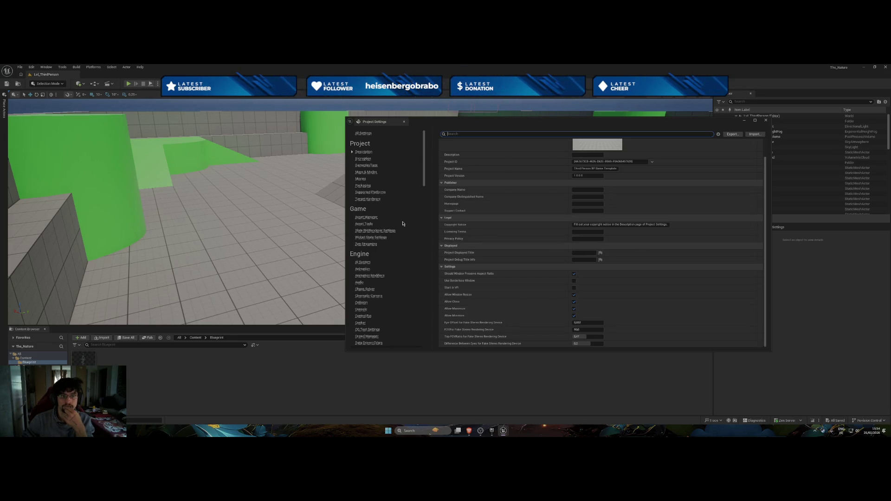
click(367, 172)
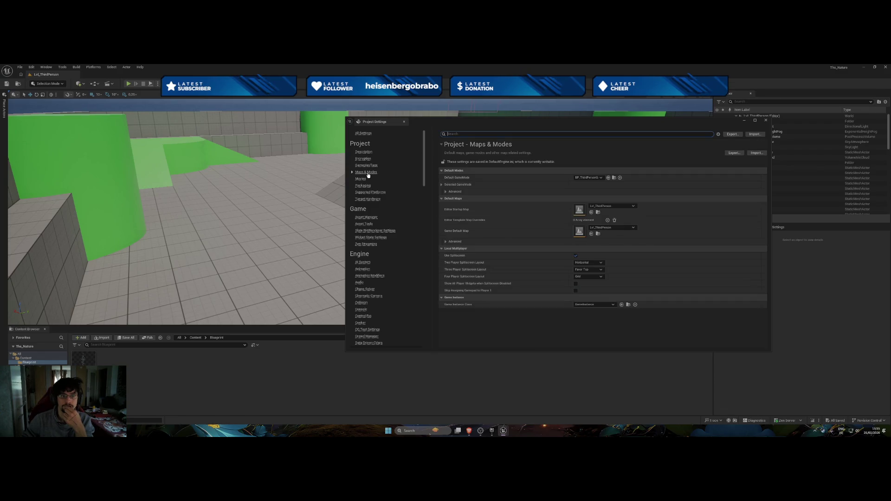
click(634, 207)
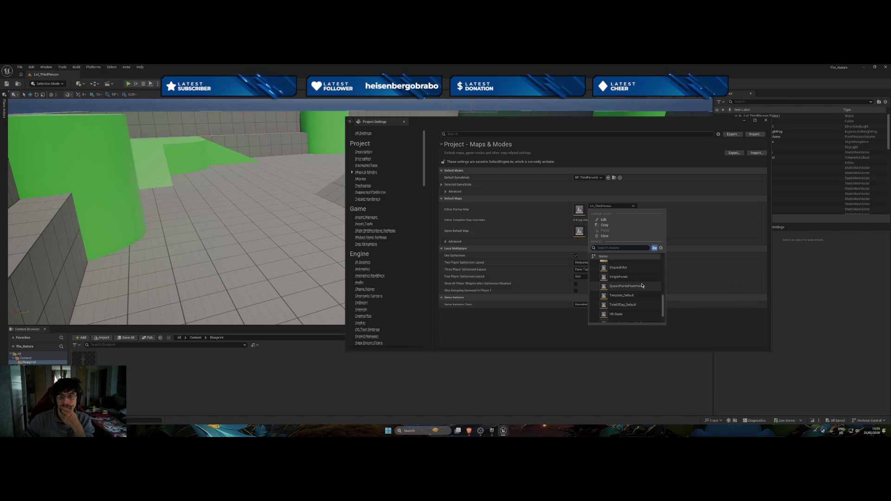
scroll(642, 285, down, 1)
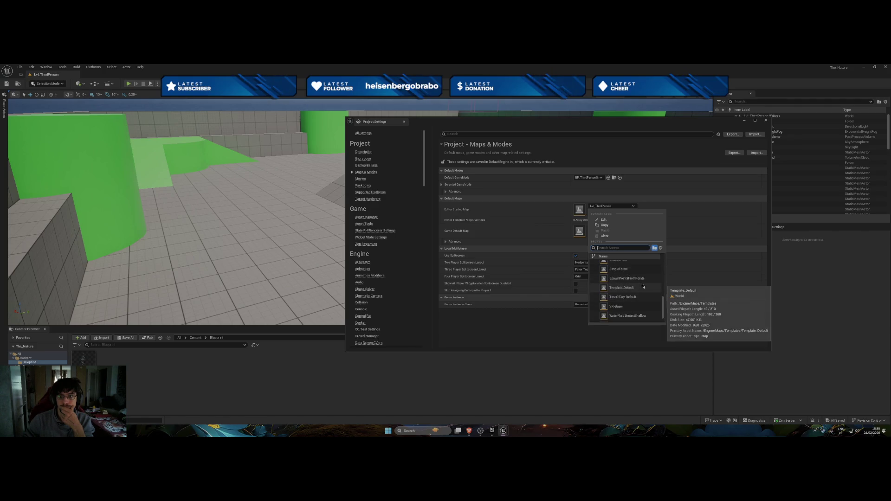
scroll(637, 281, up, 1)
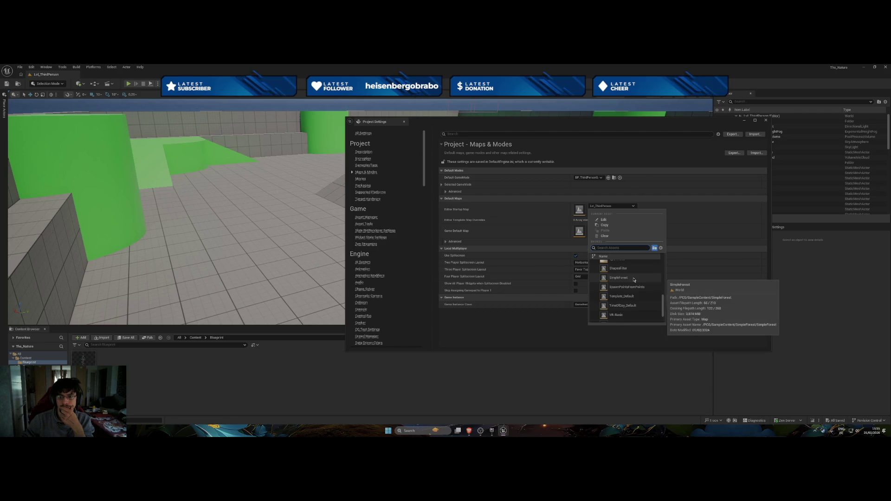
scroll(633, 280, up, 5)
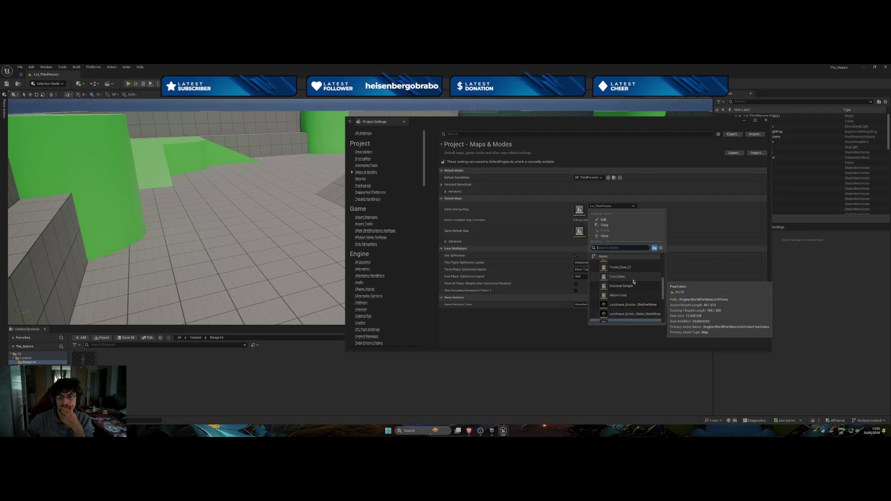
scroll(634, 281, up, 1)
click(634, 276)
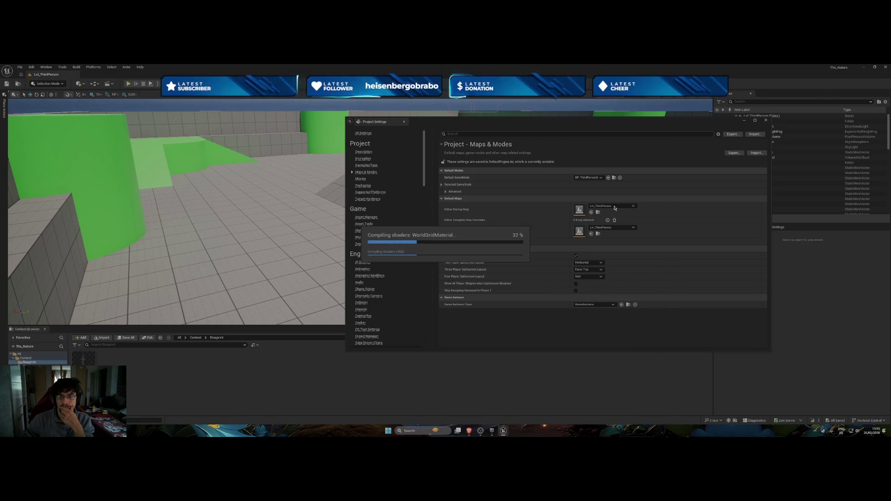
Set the Game Default Map to Forest_Base_01 as well and close Project Settings
click(627, 229)
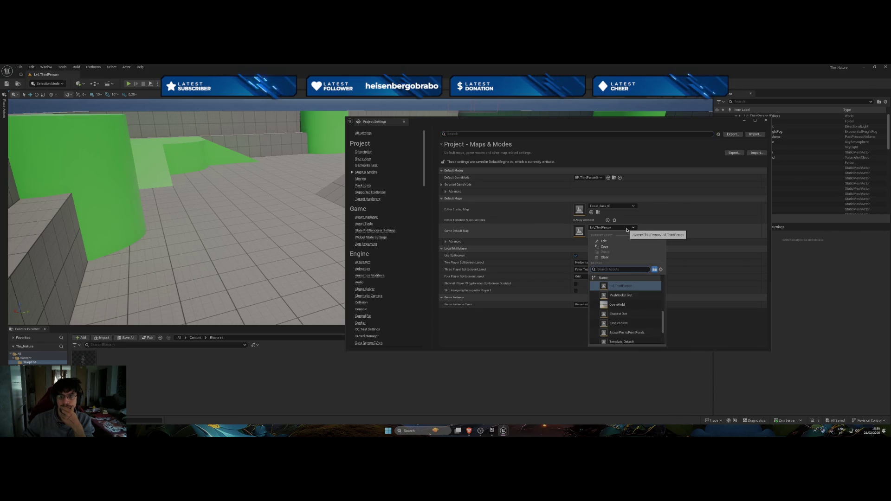
scroll(638, 297, up, 3)
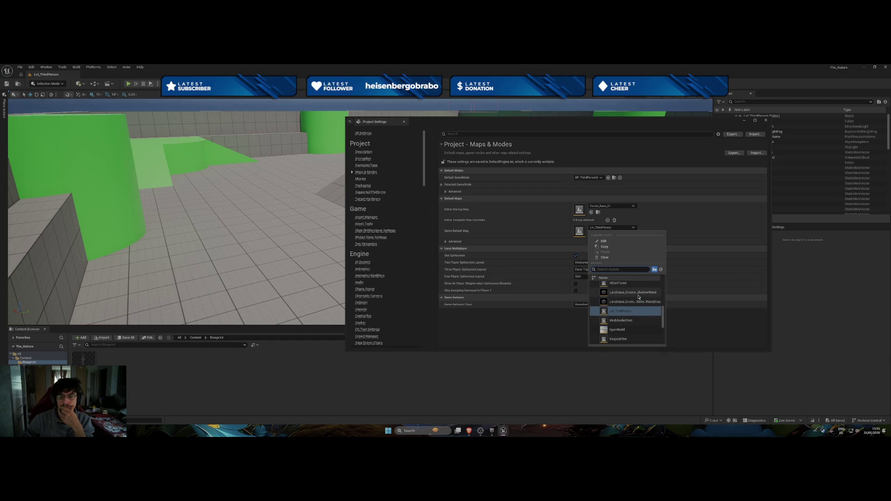
scroll(638, 297, up, 2)
click(632, 299)
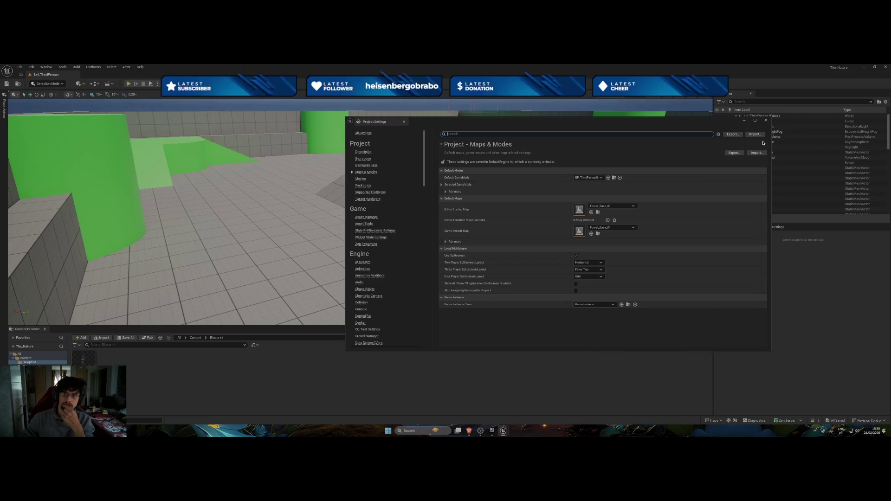
click(766, 120)
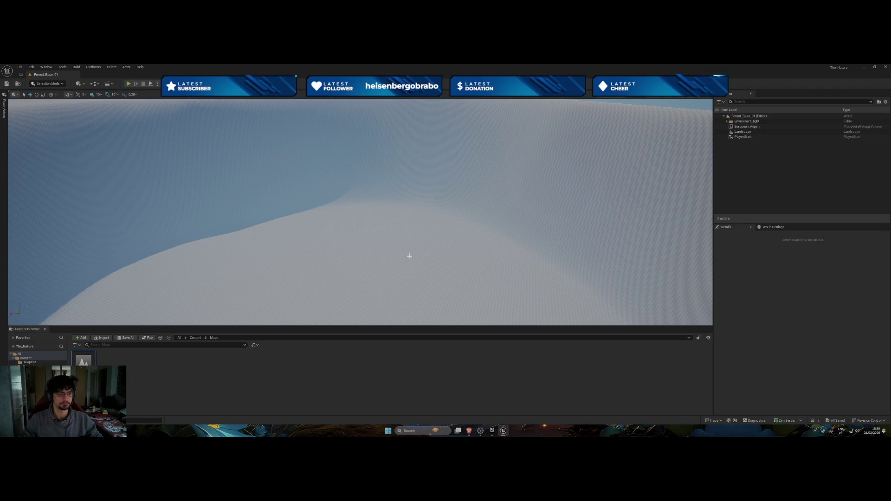
Open the BP_European_Aspen blueprint from the Content Drawer's Blueprint folder
key(ctrl+space)
key(ctrl+space)
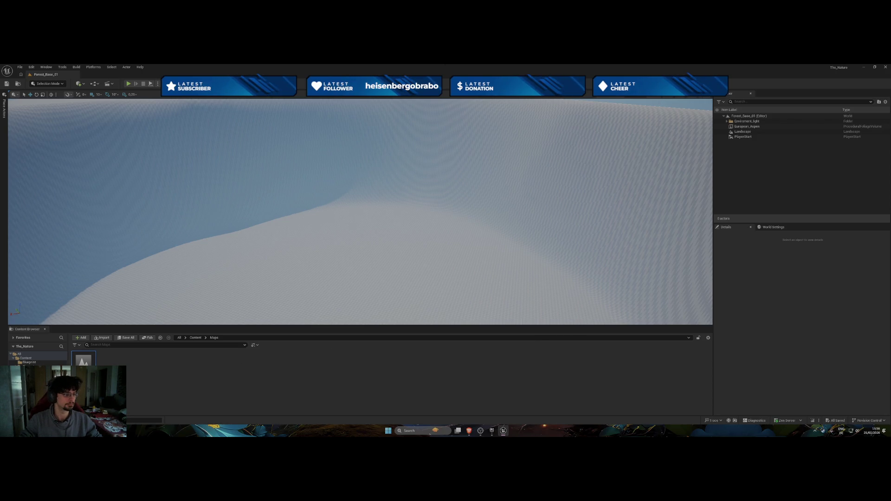
click(29, 362)
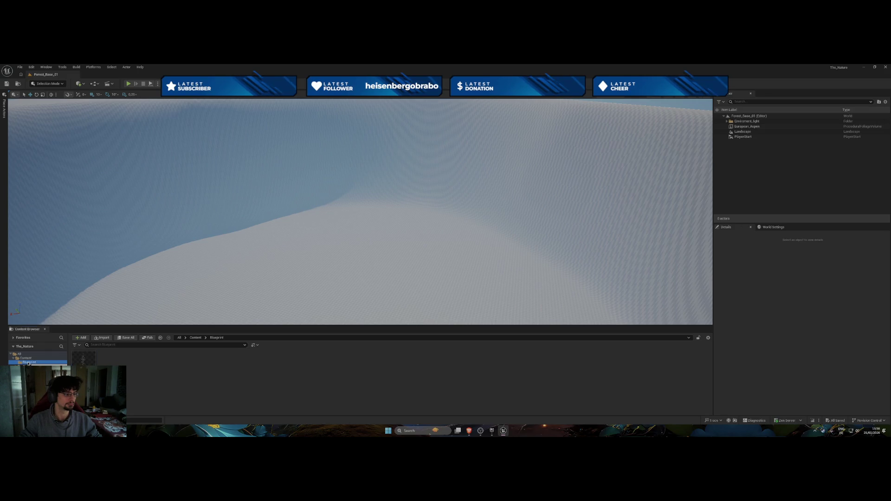
click(189, 376)
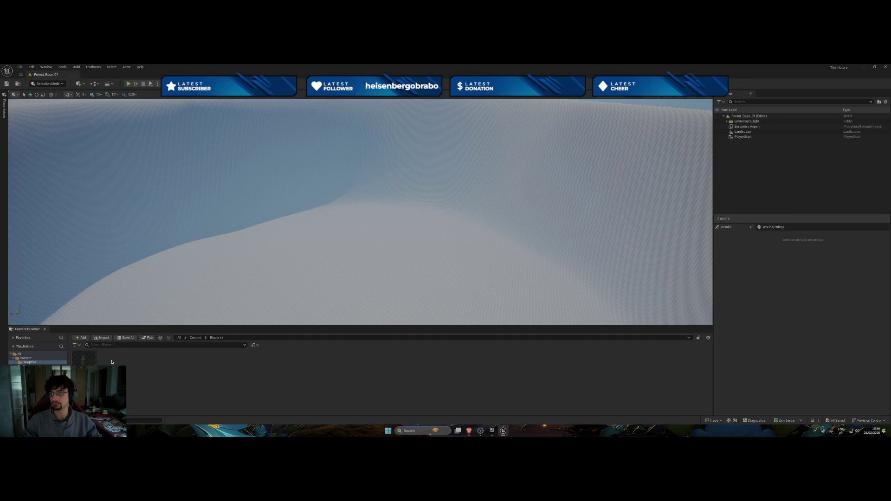
click(84, 359)
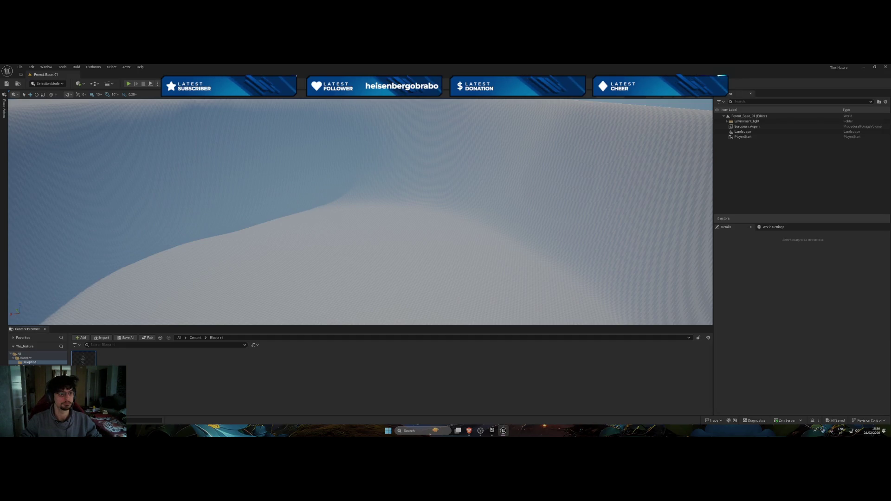
double_click(84, 359)
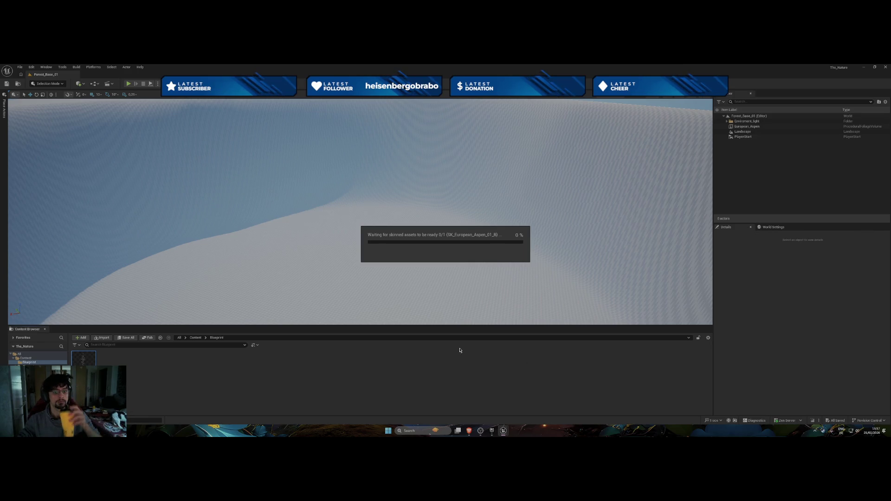
While BP_European_Aspen loads, minimise and restore the Unreal editor from the taskbar
click(521, 413)
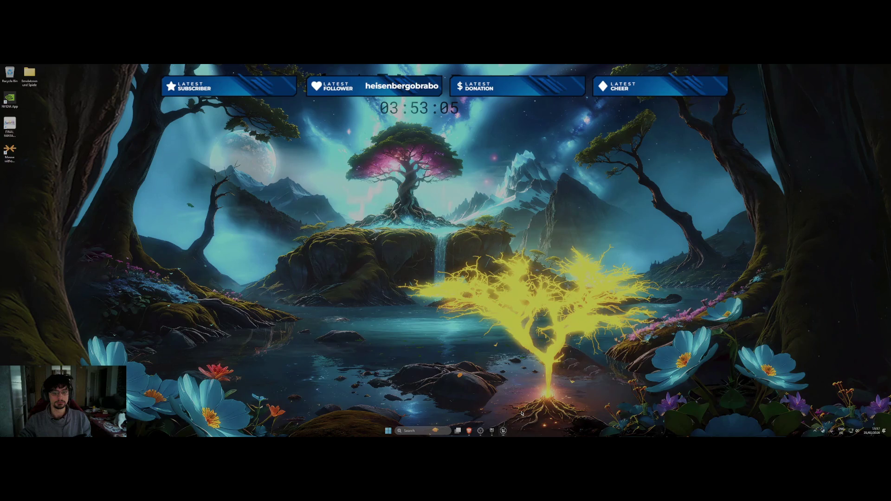
click(492, 432)
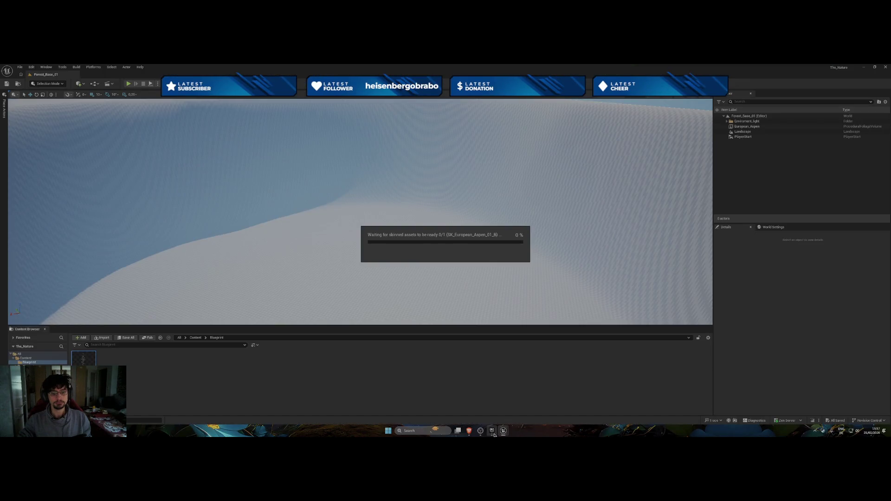
mouse_move(494, 434)
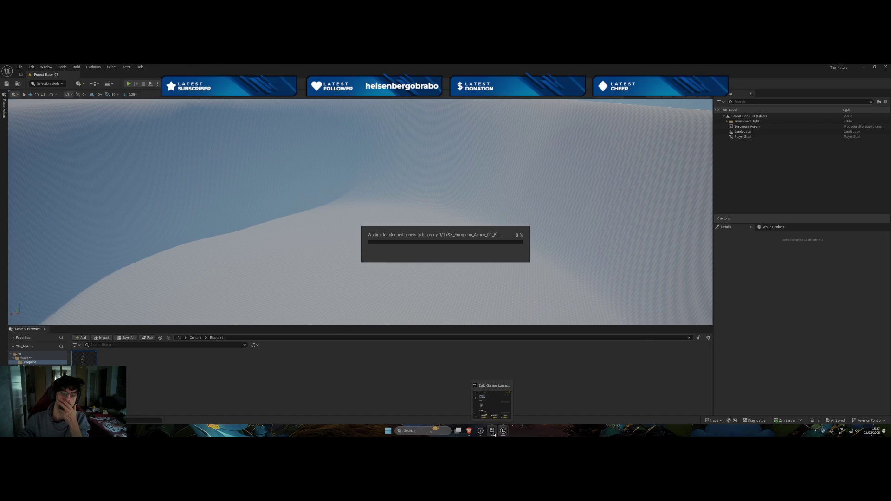
Wait for the SK_European_Aspen_01_B skinned asset to finish loading
mouse_move(510, 399)
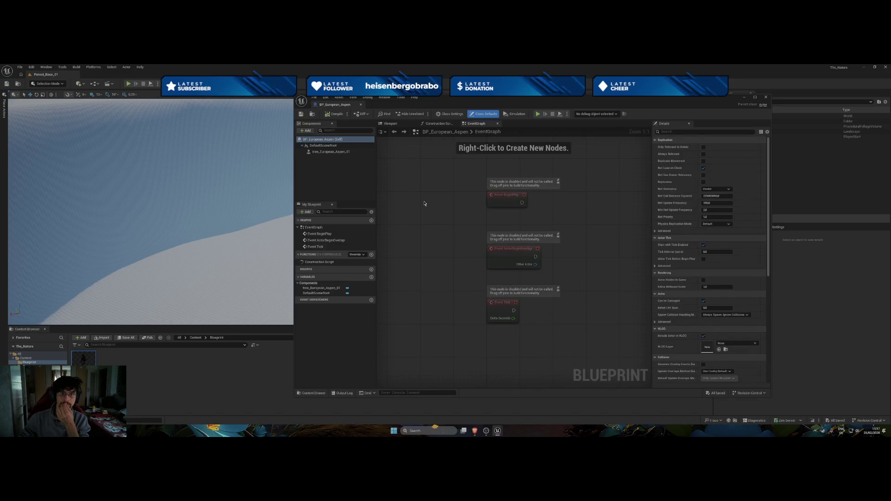
Show the blueprint's Viewport preview, then zoom out and orbit around the aspen tree
click(438, 123)
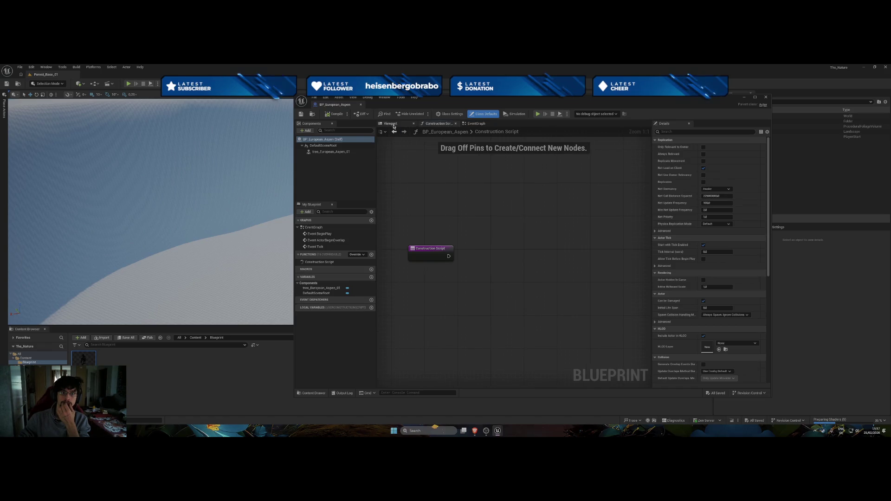
click(393, 124)
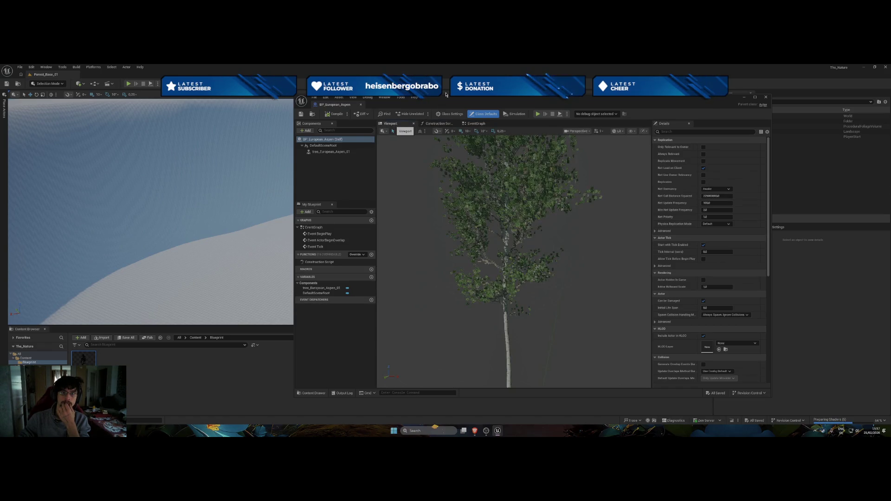
drag(511, 98, 417, 92)
scroll(414, 245, down, 3)
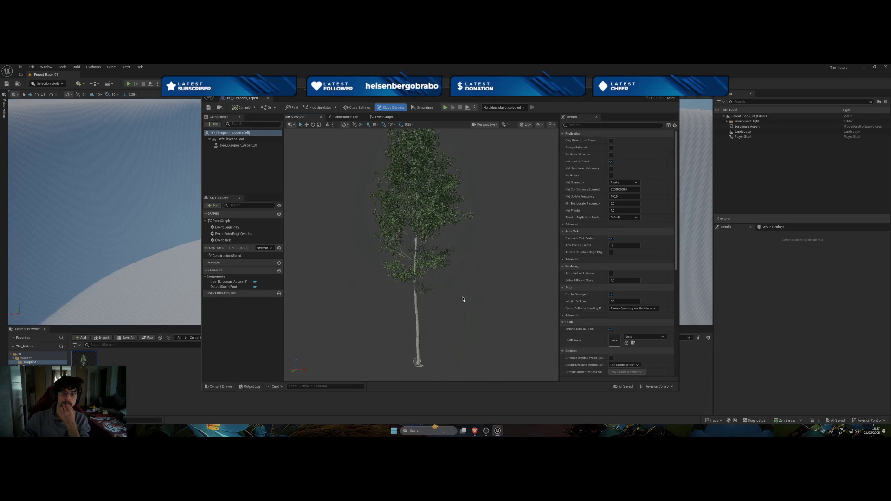
mouse_move(462, 299)
mouse_down()
mouse_move(478, 299)
mouse_move(441, 299)
mouse_move(479, 301)
mouse_up()
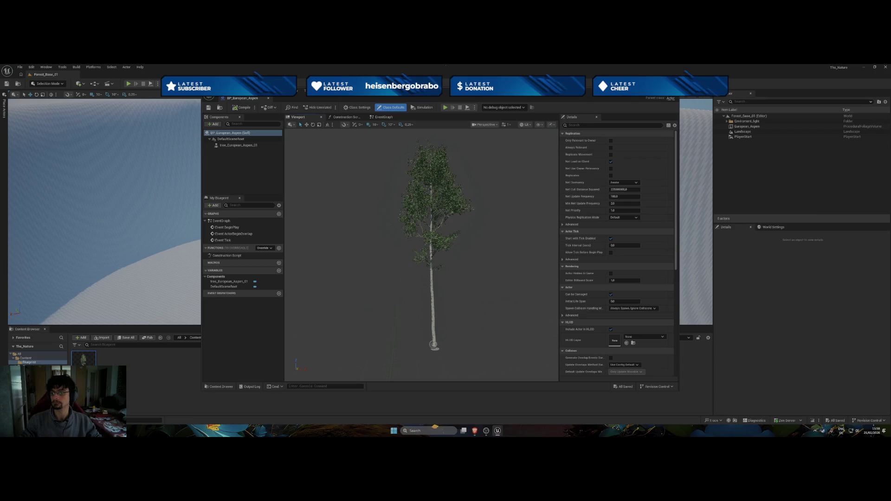
click(383, 116)
Browse the Construction Script's Animation actions, dismiss the menu, then select the tree_European_Aspen_01 component
click(346, 117)
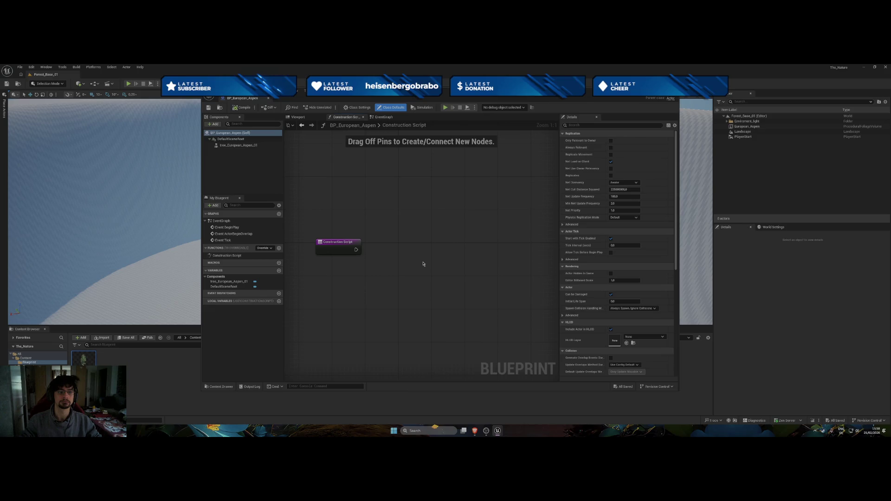
right_click(332, 312)
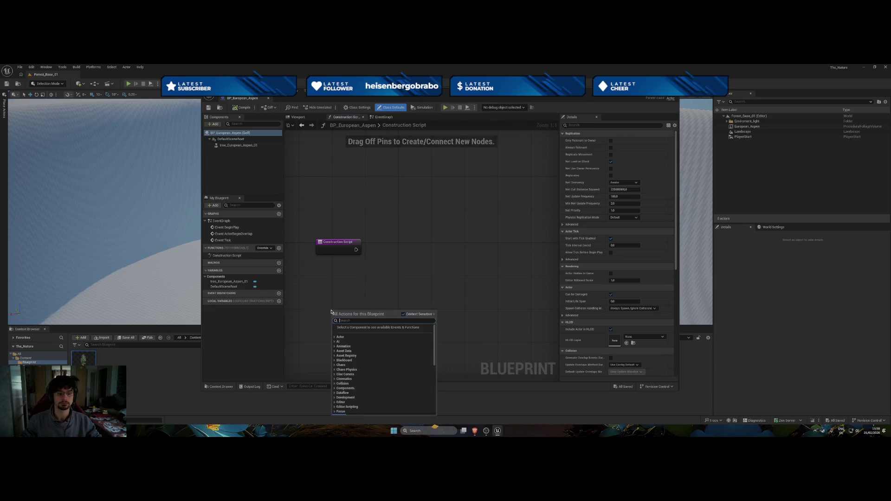
right_click(384, 243)
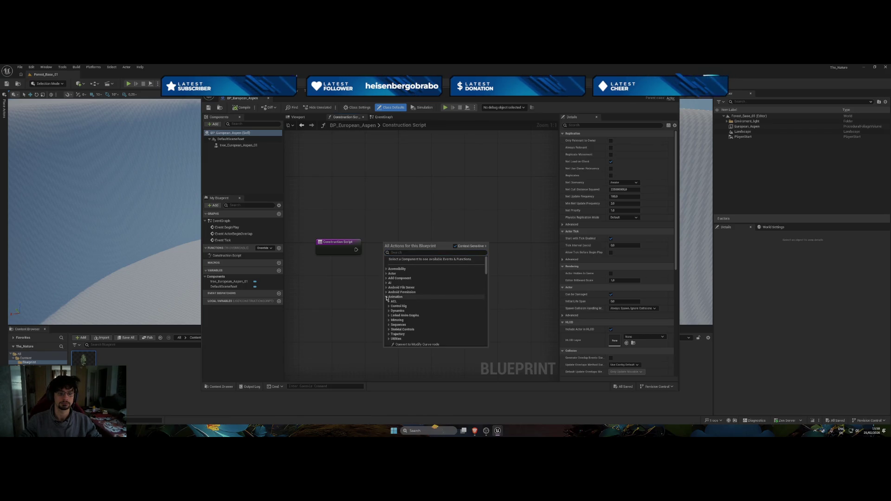
click(386, 297)
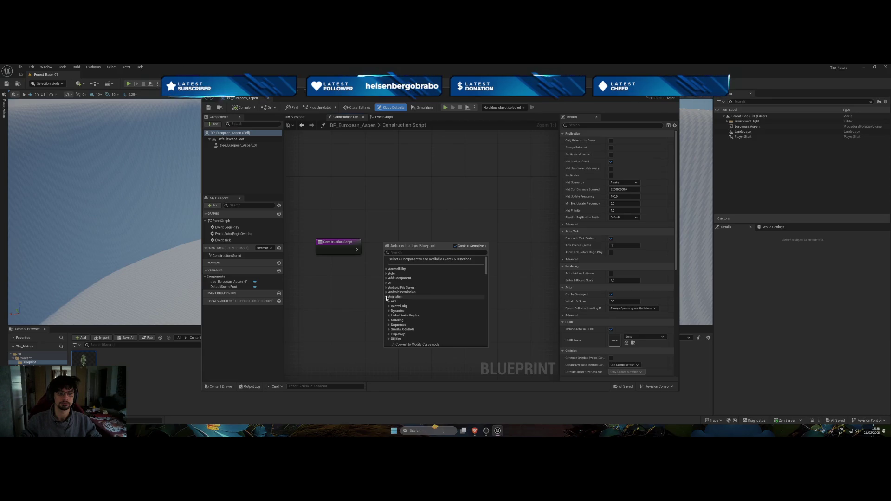
click(386, 297)
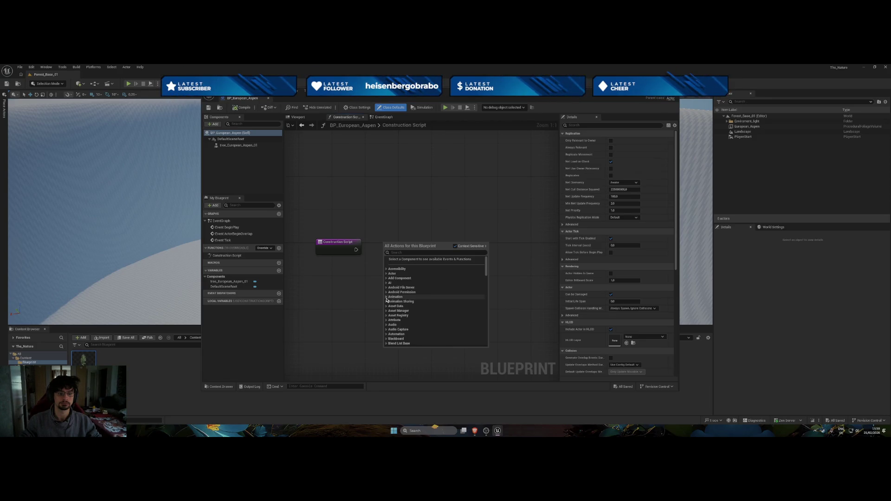
click(387, 302)
click(387, 302)
key(Escape)
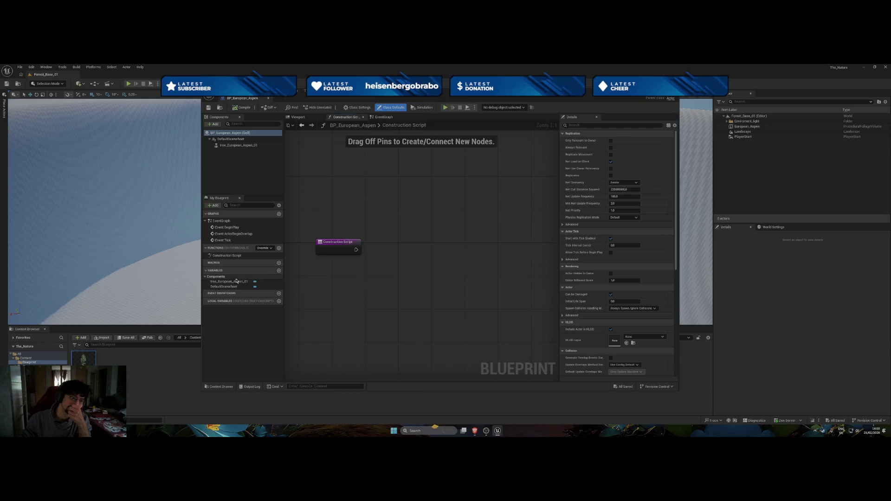
click(231, 148)
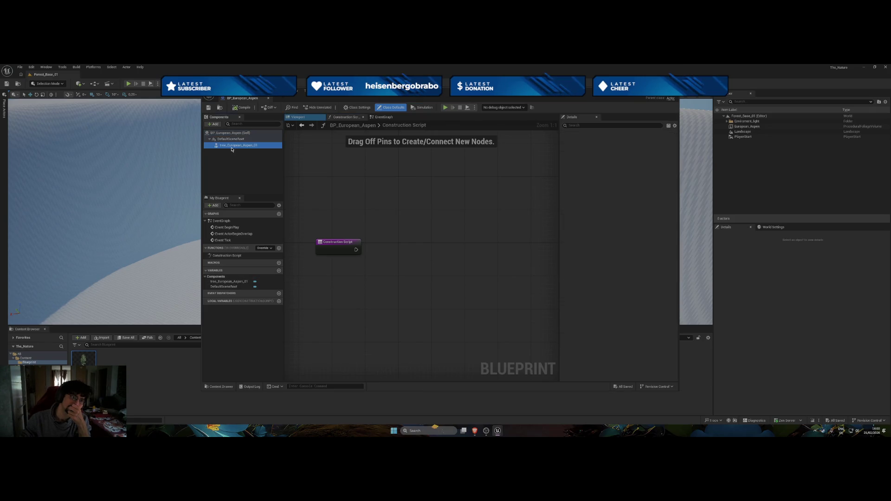
Preview the aspen tree, inspect the BP_European_Aspen Event Graph, then close the blueprint editor
double_click(254, 147)
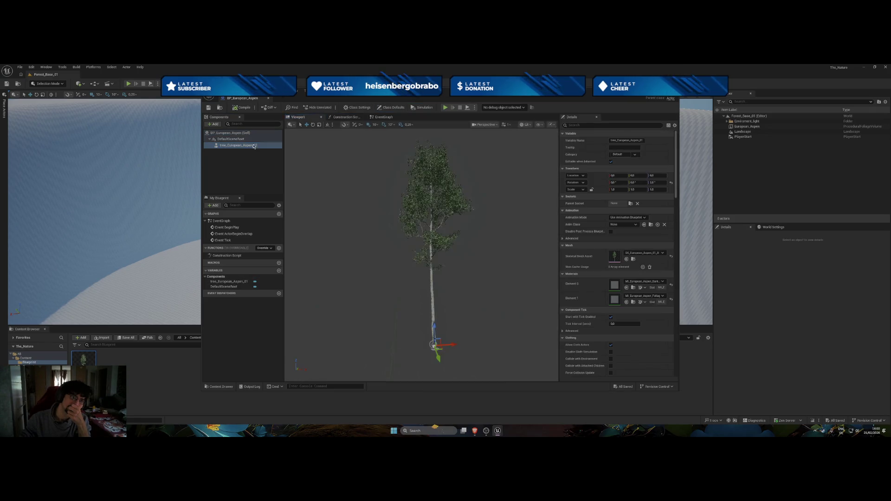
click(251, 160)
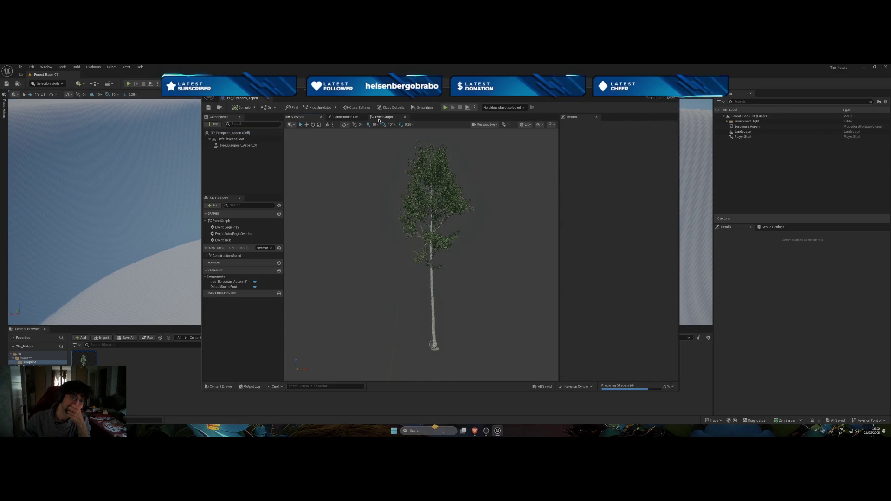
click(379, 118)
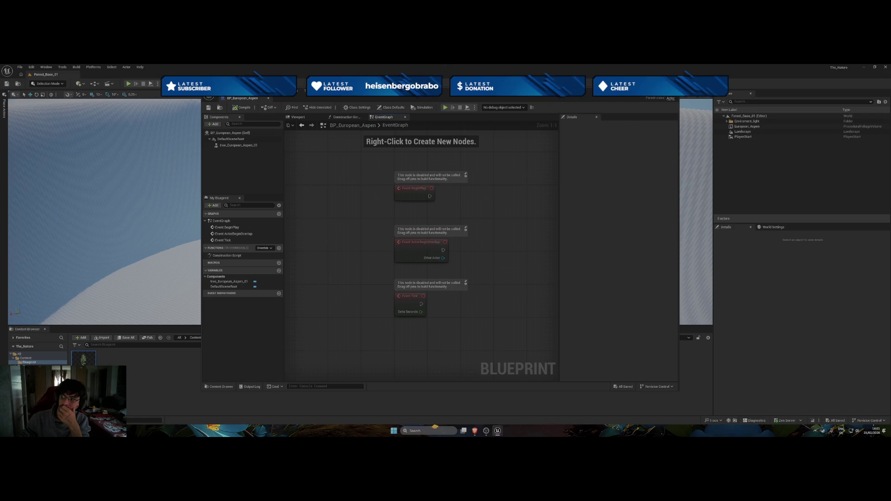
click(235, 145)
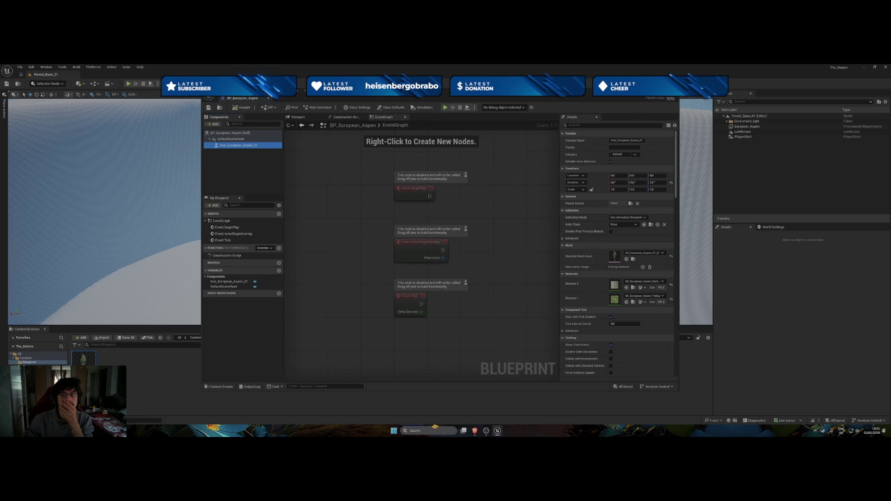
click(125, 94)
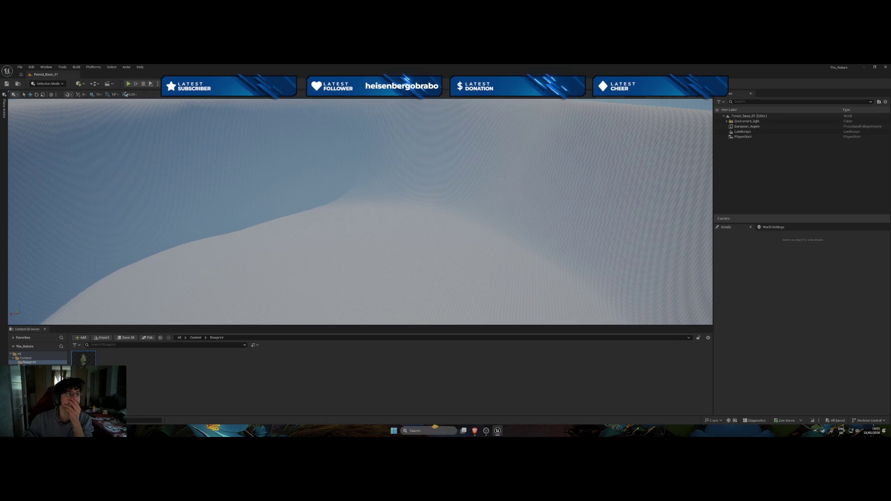
Regenerate all PCG components in the level with Build's PCG Framework tools
click(77, 67)
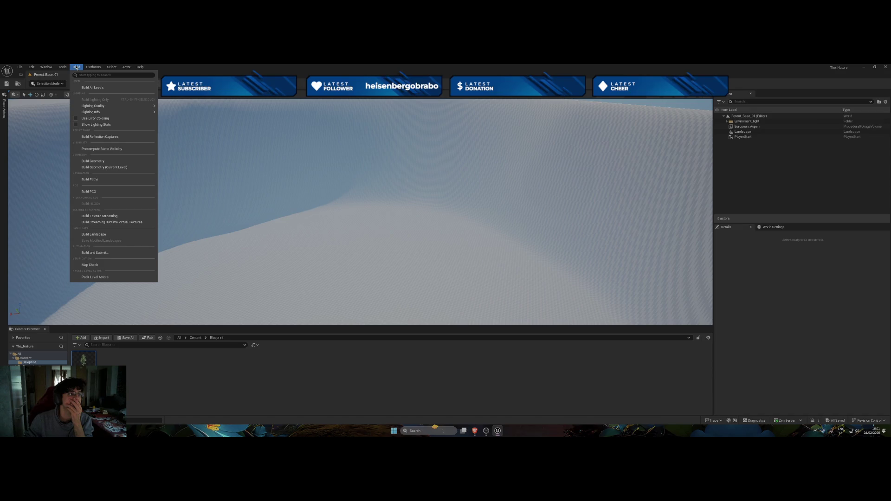
mouse_move(62, 68)
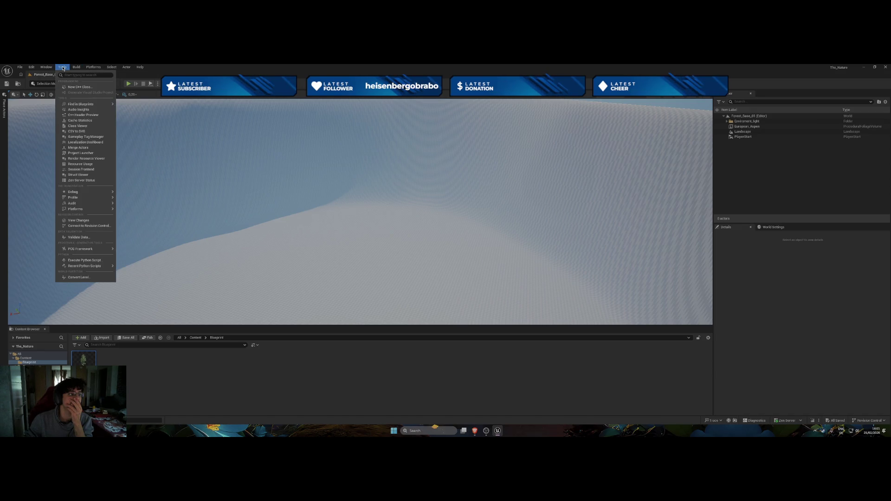
mouse_move(86, 253)
mouse_move(93, 269)
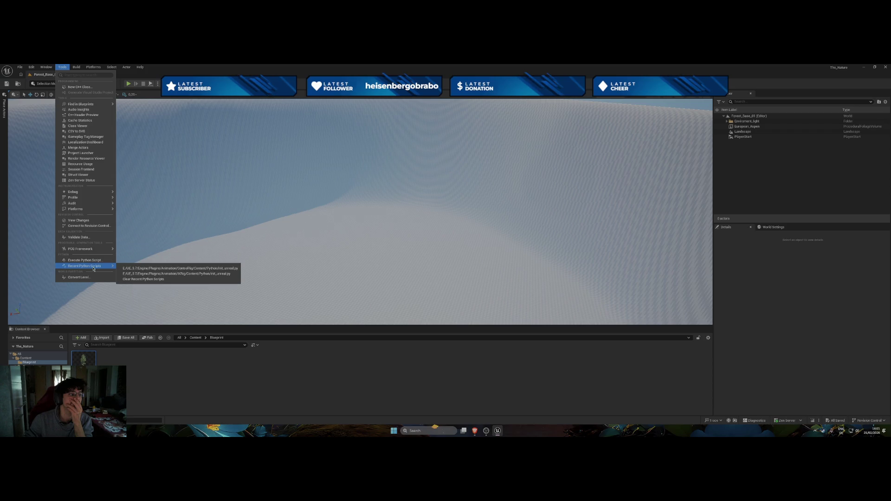
mouse_move(150, 270)
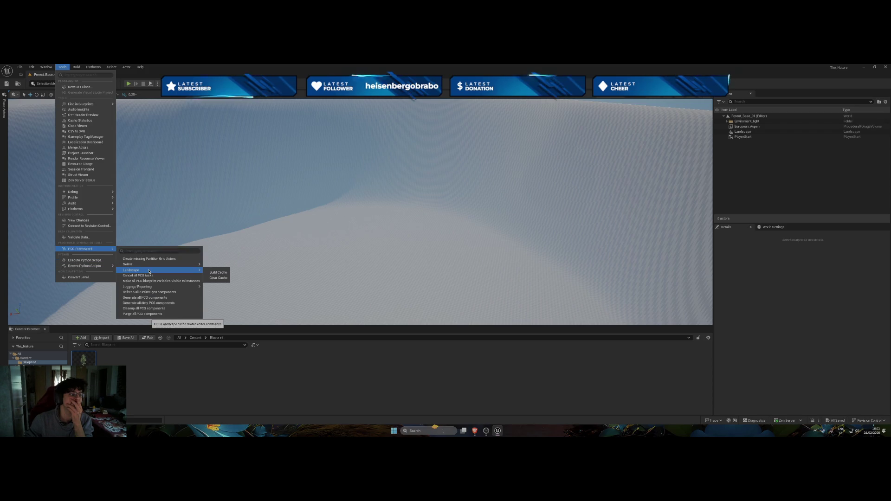
click(163, 299)
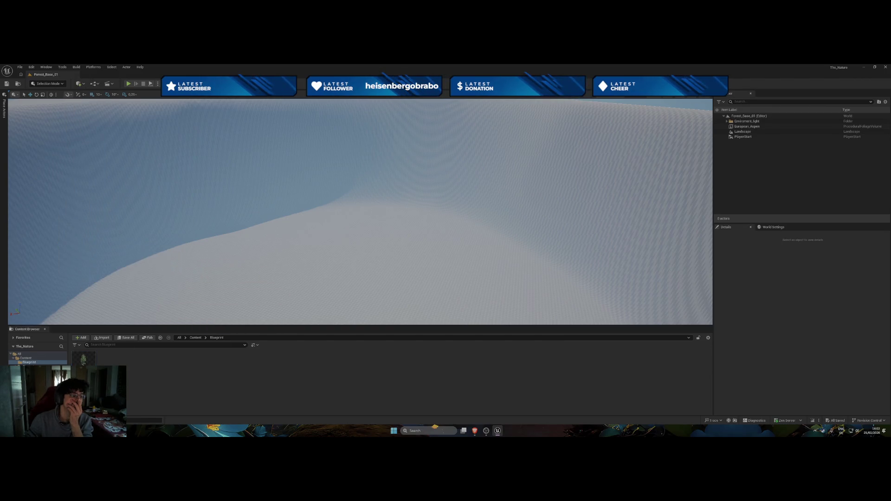
Show the Content folder and start creating a new PCG Graph asset there
click(26, 358)
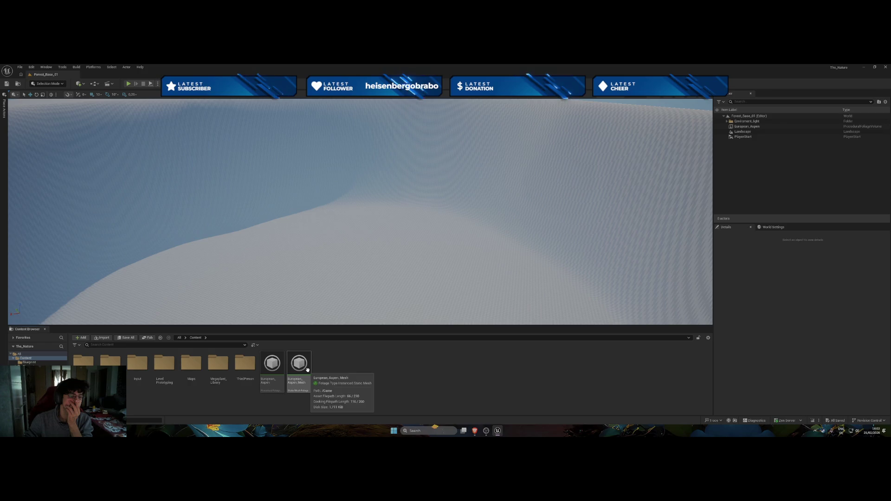
right_click(326, 369)
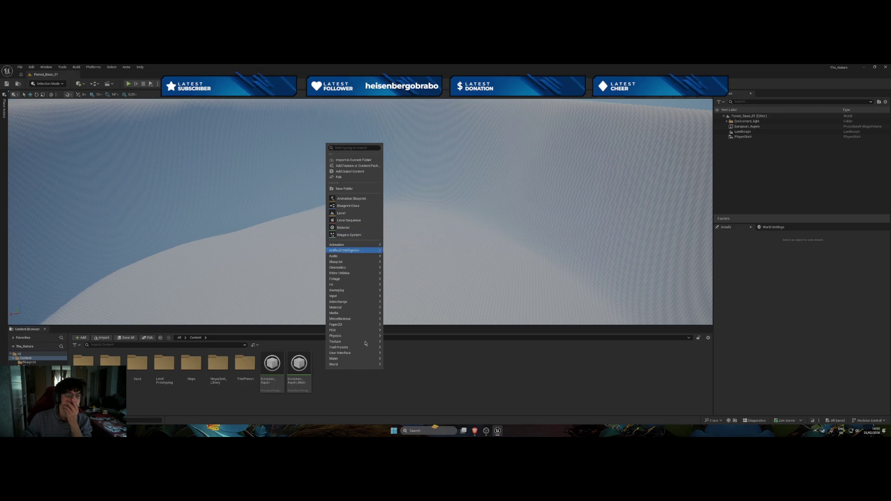
mouse_move(355, 332)
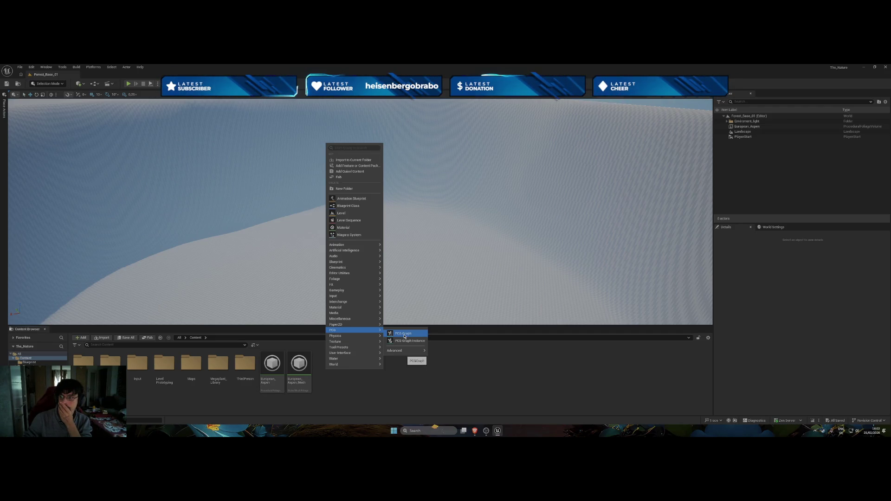
mouse_move(409, 352)
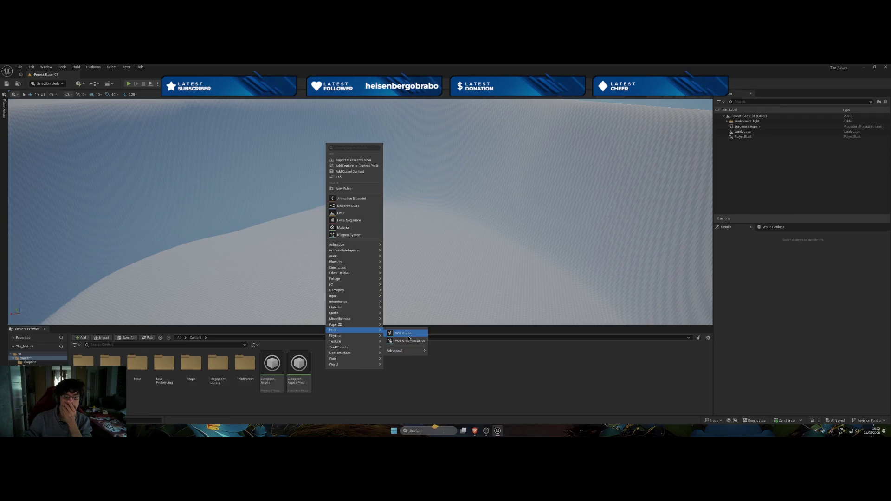
click(408, 337)
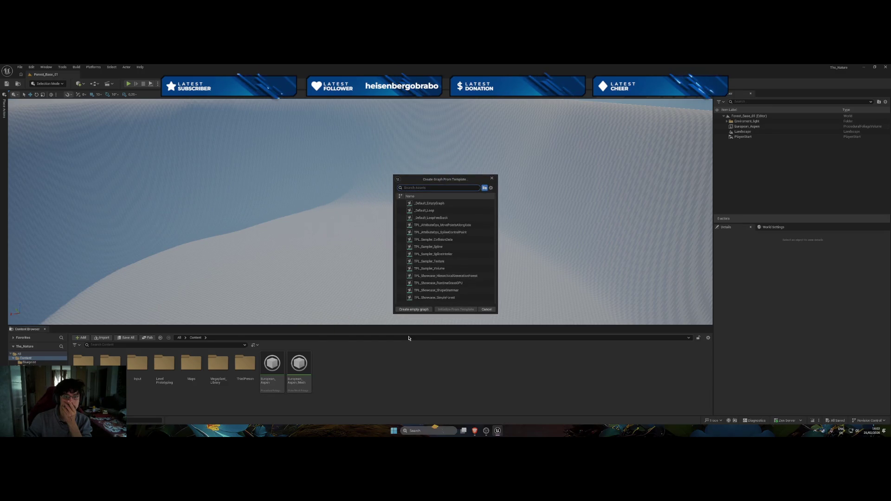
Create NewPCGGraph as an empty graph after trying a few template searches
text(a)
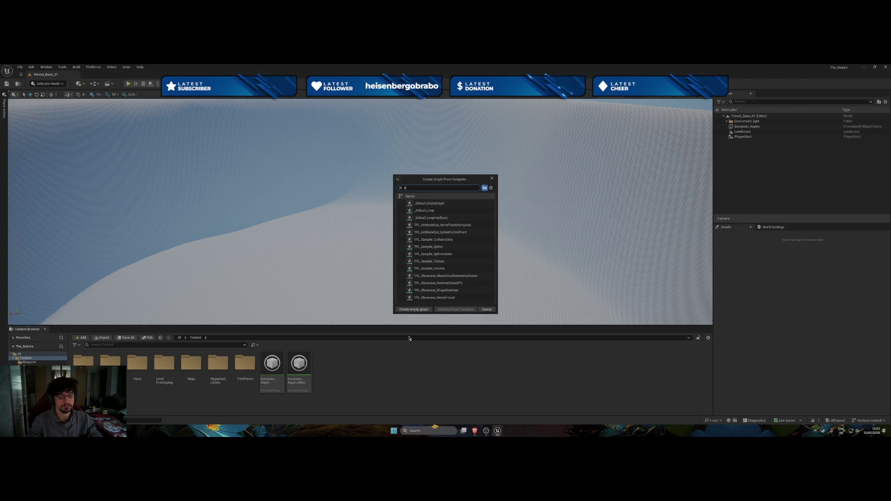
text(s)
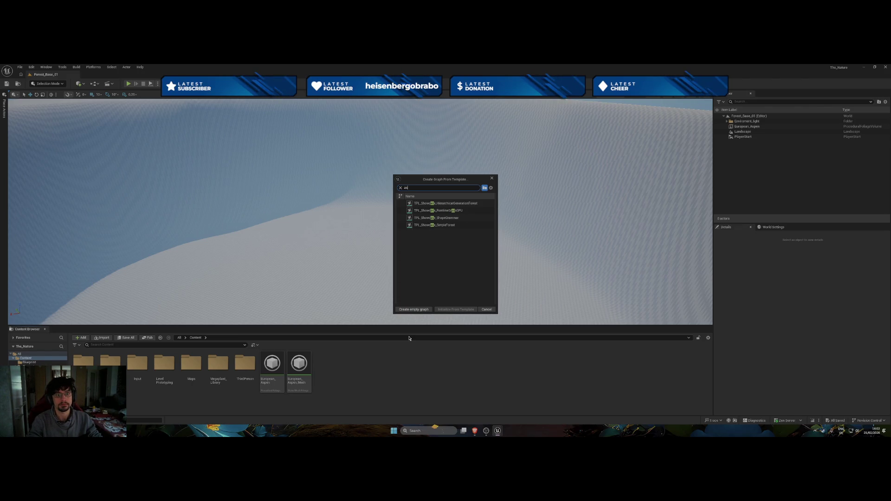
key(BackSpace)
key(BackSpace)
text(tre)
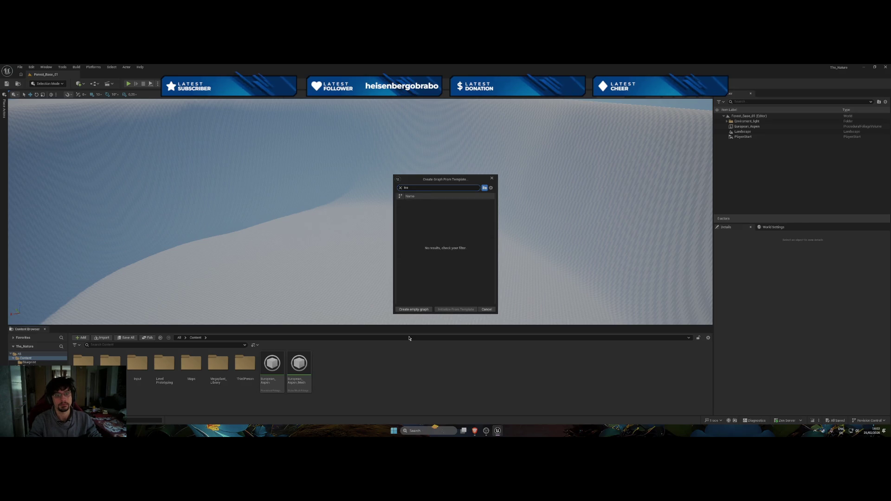
key(BackSpace)
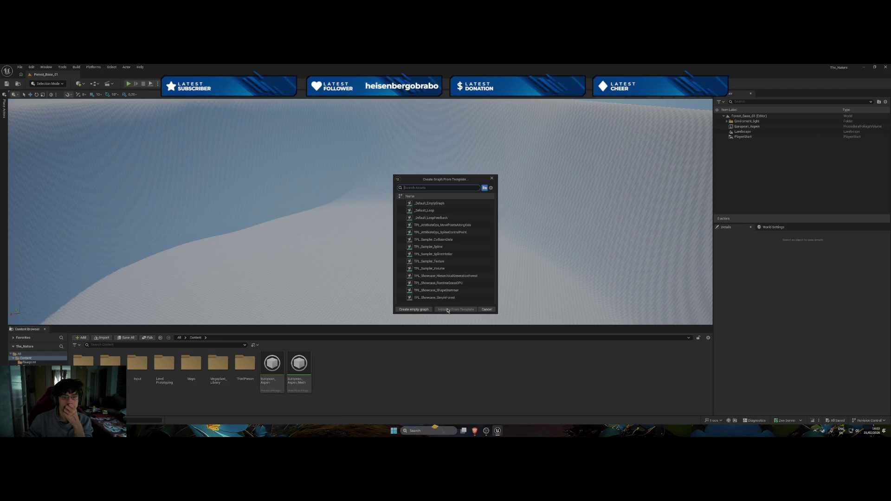
click(415, 311)
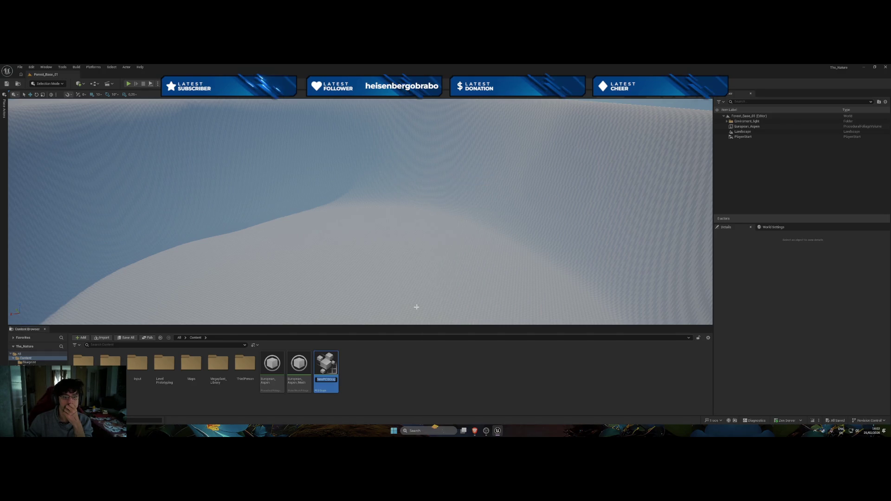
Open NewPCGGraph, move its Input node, and close the graph editor
double_click(334, 370)
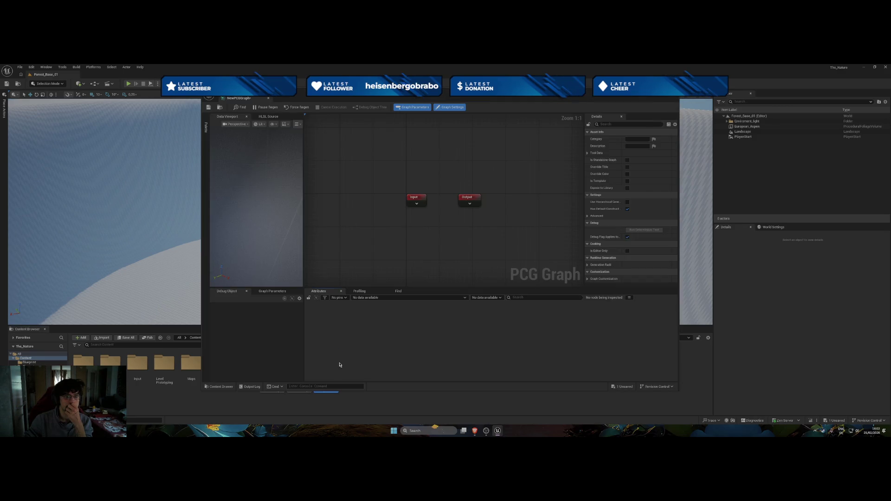
drag(417, 201, 389, 198)
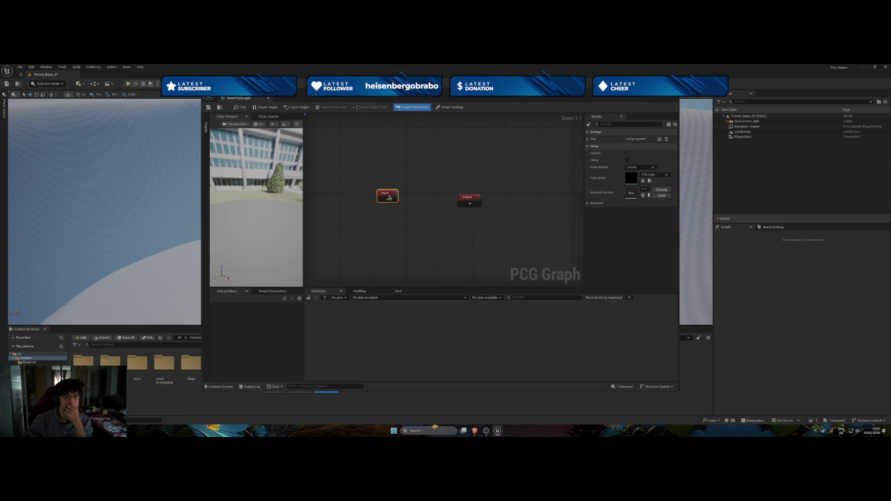
right_click(391, 225)
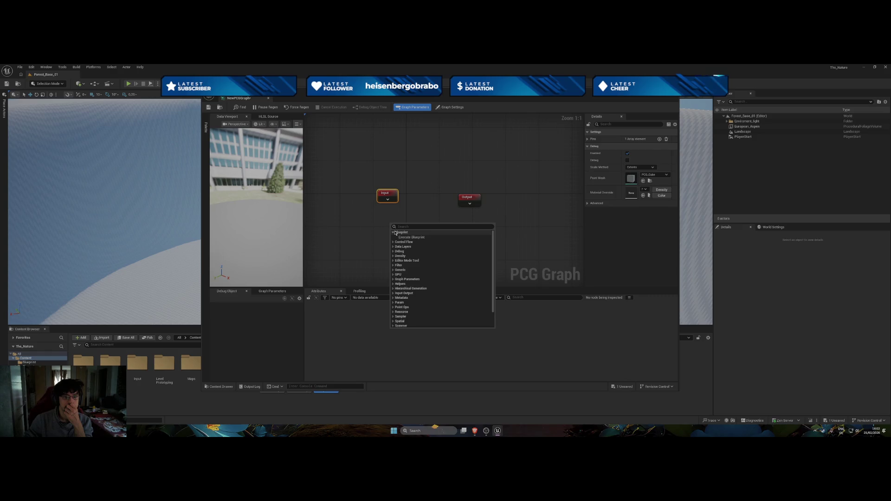
click(451, 107)
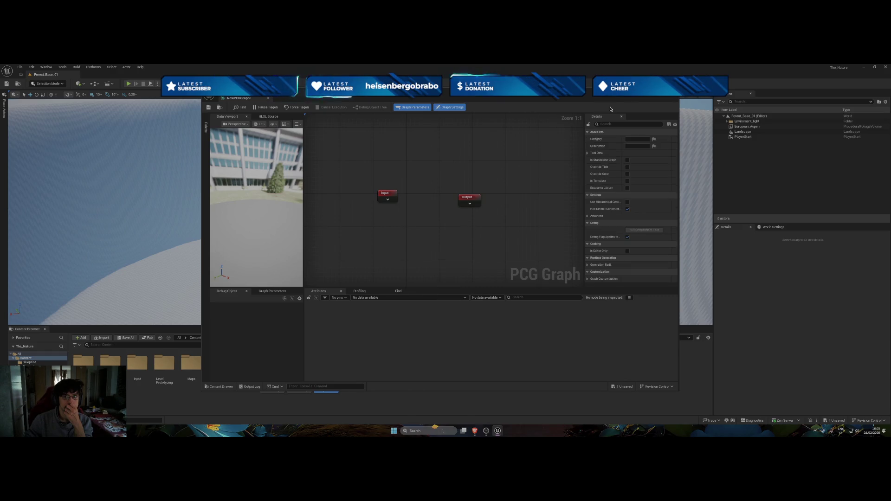
click(646, 99)
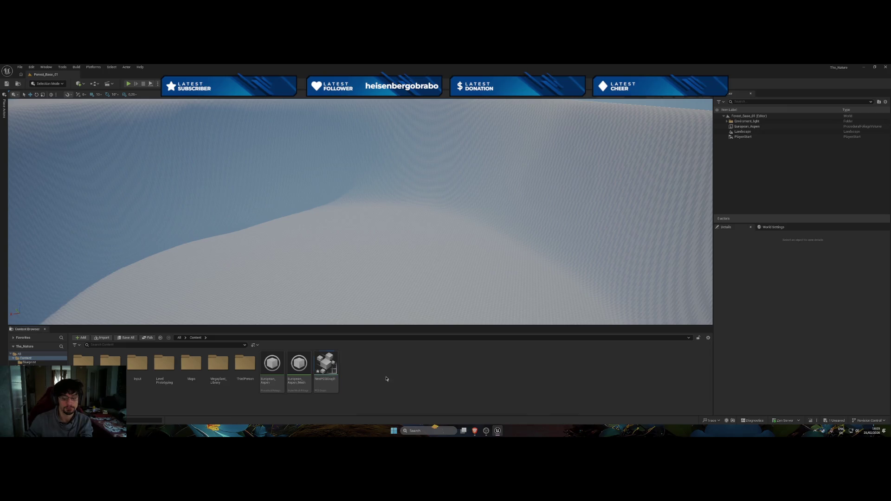
Delete the NewPCGGraph asset and confirm the deletion
right_click(325, 366)
click(346, 386)
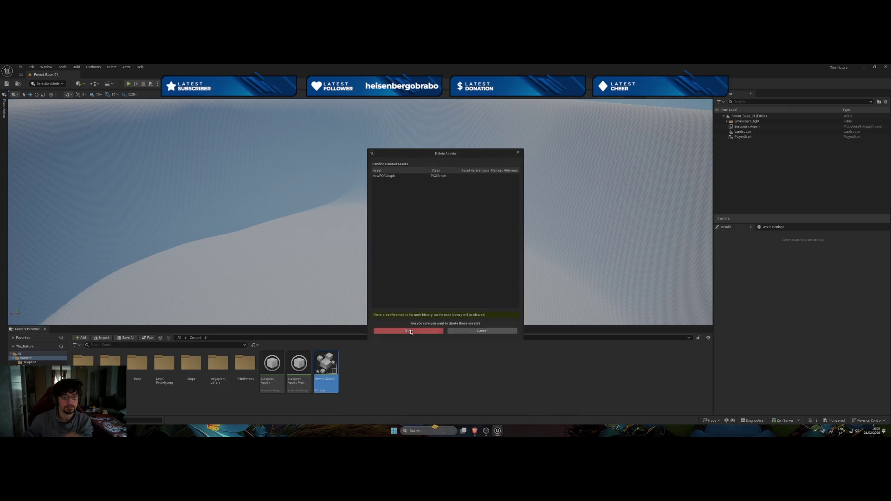
click(411, 332)
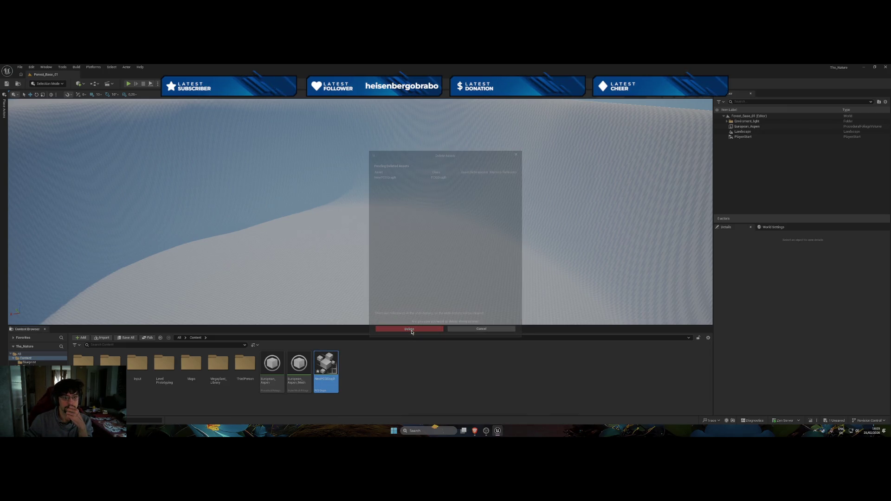
right_click(348, 392)
mouse_move(380, 261)
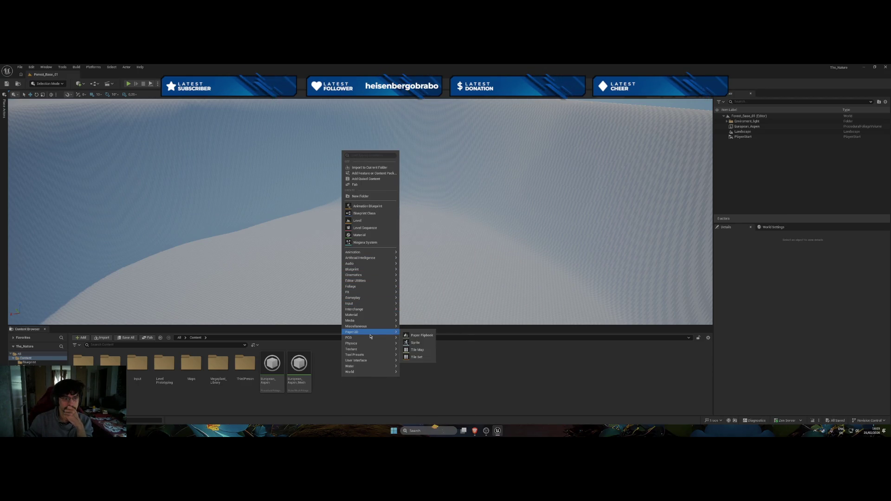
Create NewPCGGraph from the TPL_Showcase_SimpleForest template, keeping the default name, and open it
click(417, 342)
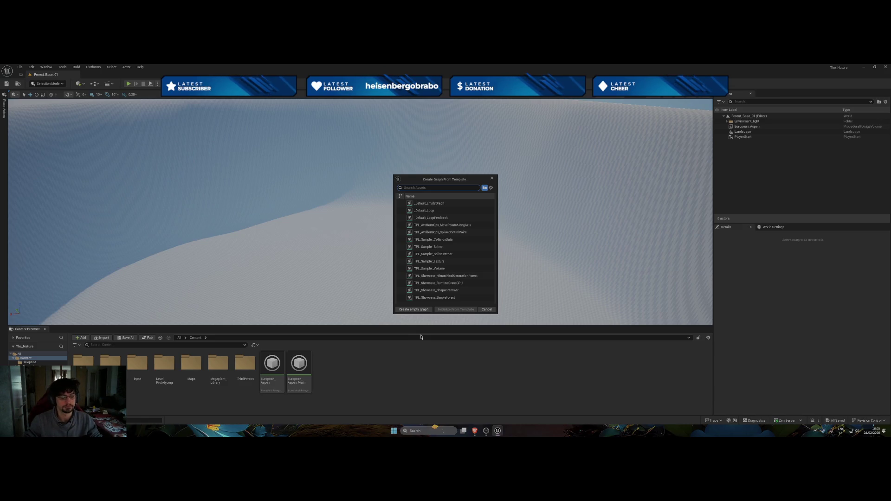
text(f)
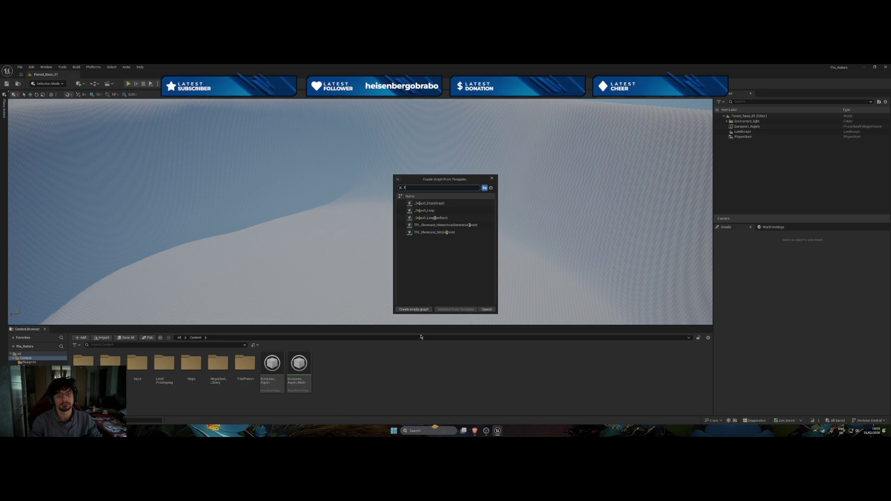
key(BackSpace)
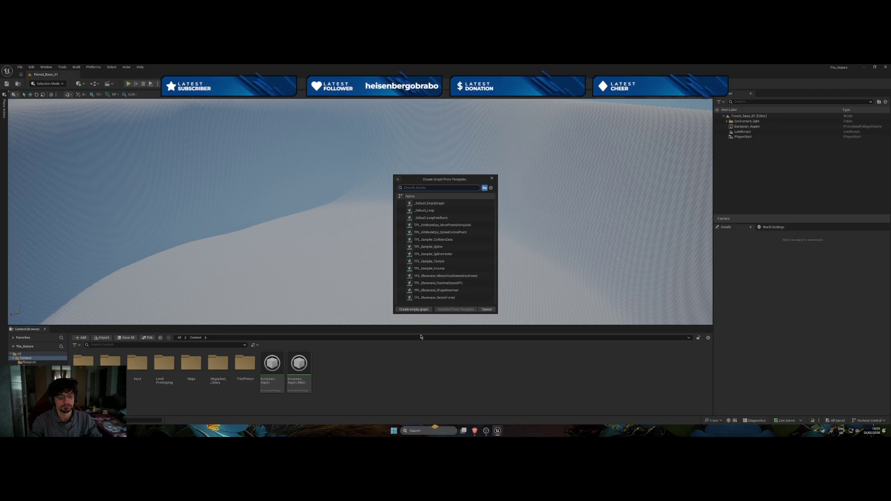
text(em)
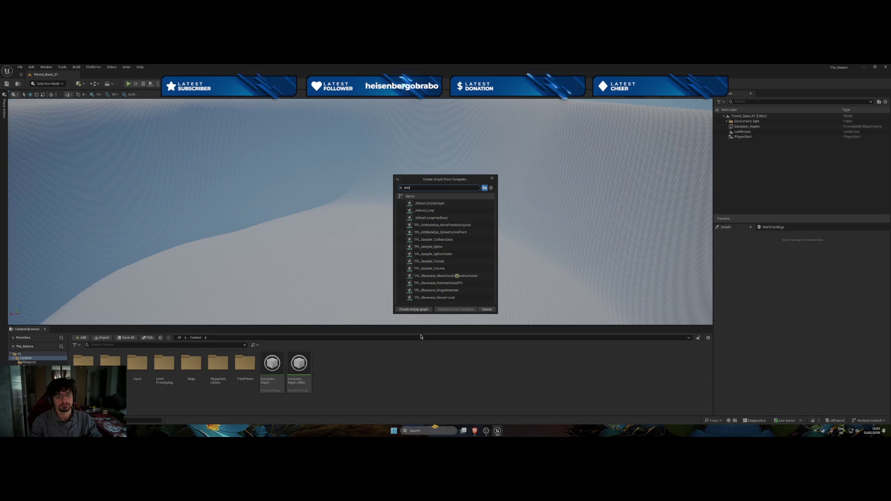
key(BackSpace)
key(BackSpace)
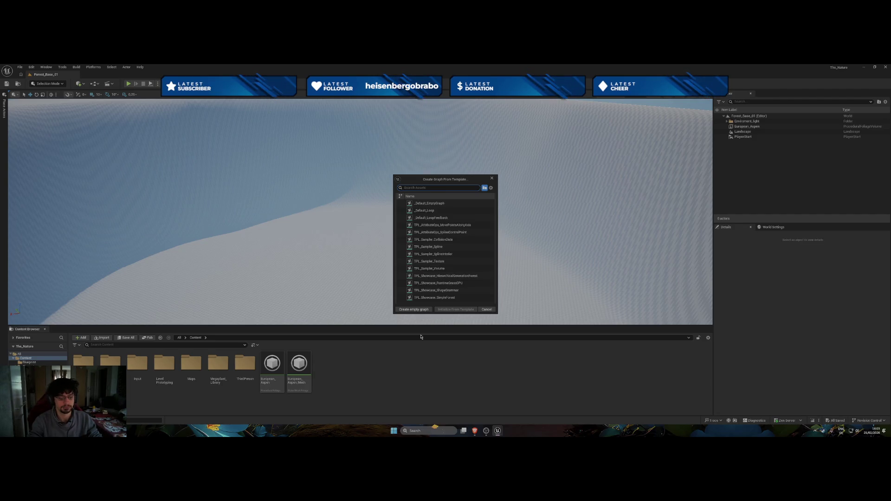
text(f)
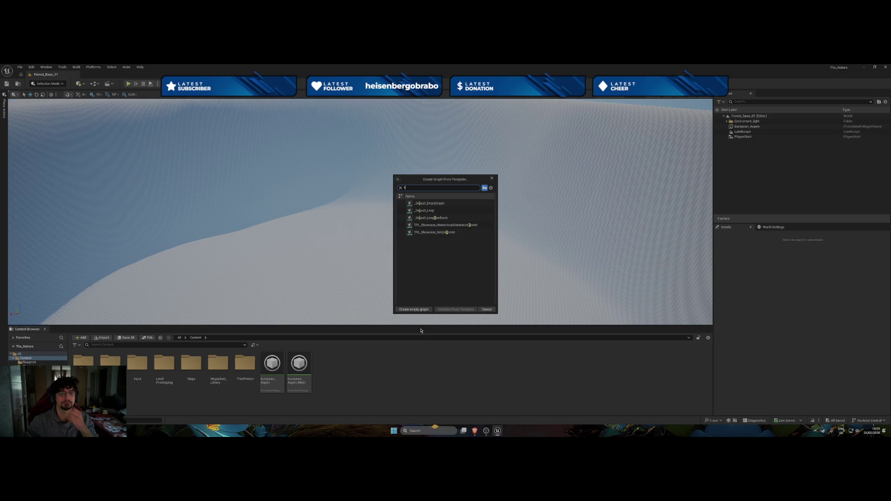
click(443, 232)
click(443, 309)
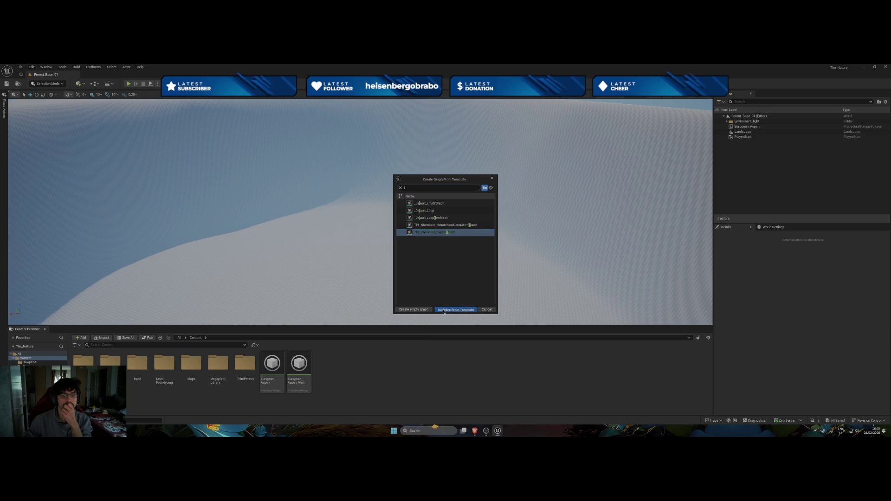
key(Return)
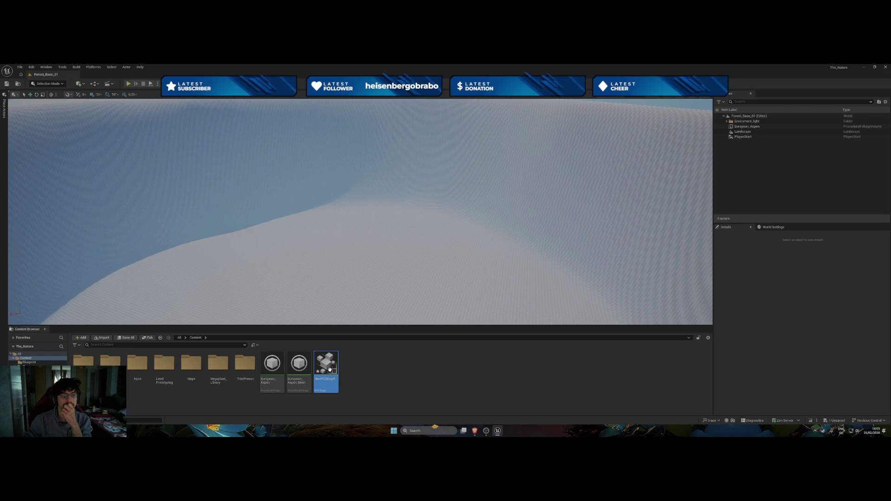
double_click(329, 369)
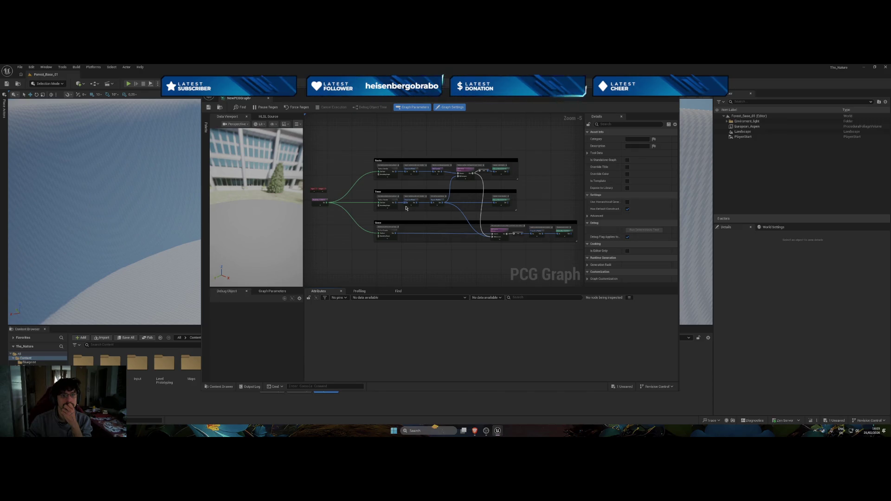
scroll(406, 209, up, 4)
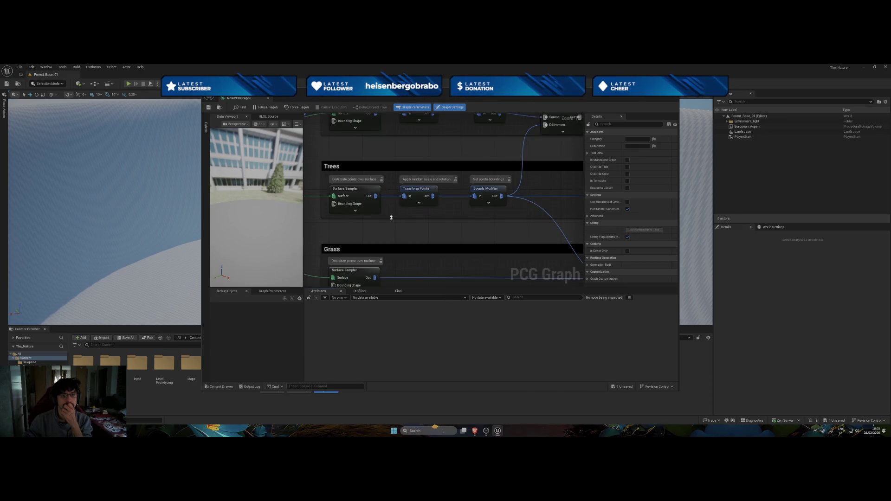
scroll(391, 224, down, 3)
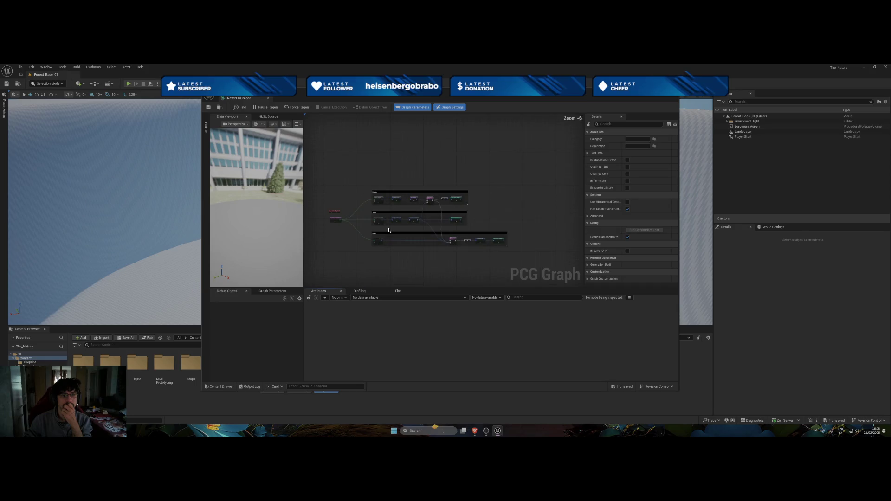
scroll(344, 227, up, 1)
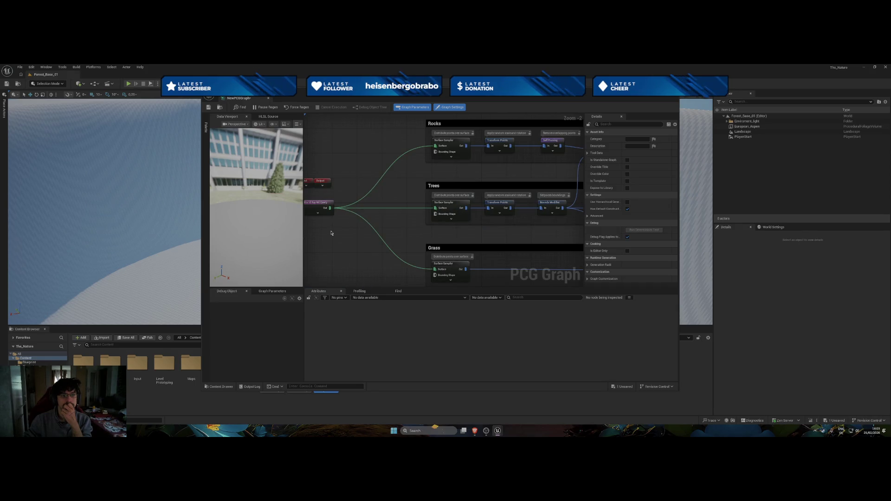
right_click(331, 233)
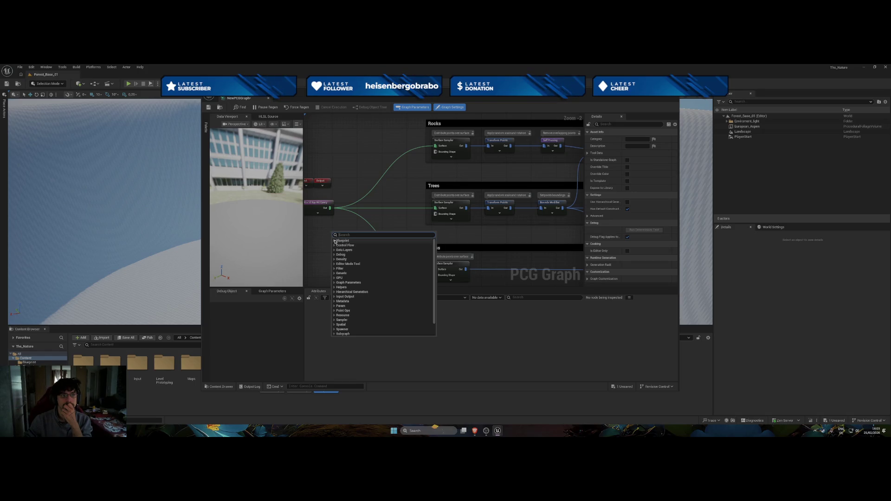
click(344, 223)
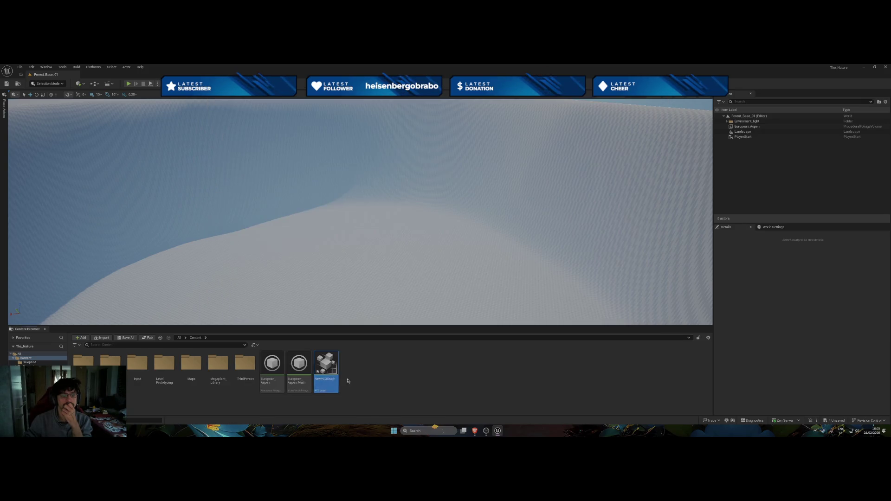
right_click(335, 360)
Delete NewPCGGraph, then start a Blueprint Class and cancel the parent class picker
click(357, 392)
click(405, 333)
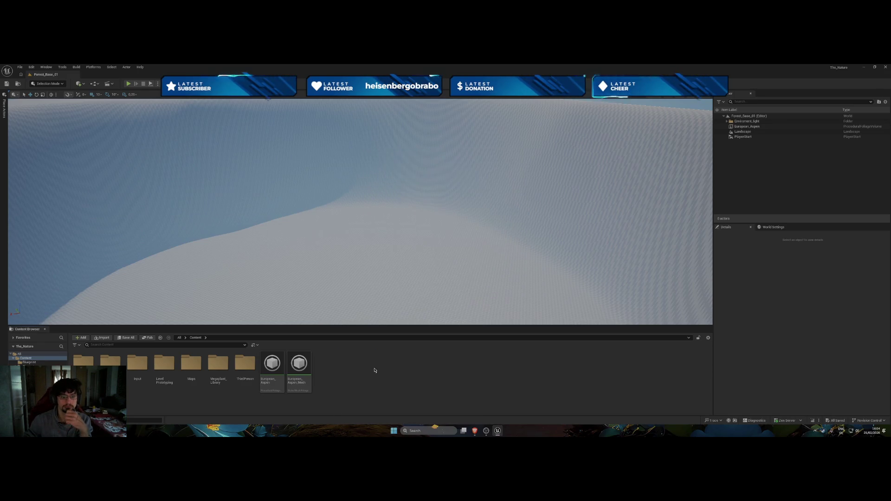
right_click(375, 370)
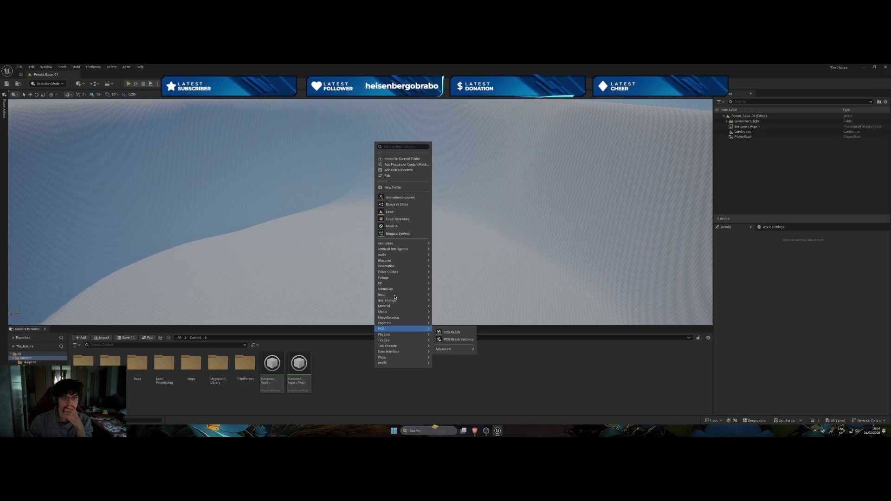
mouse_move(418, 261)
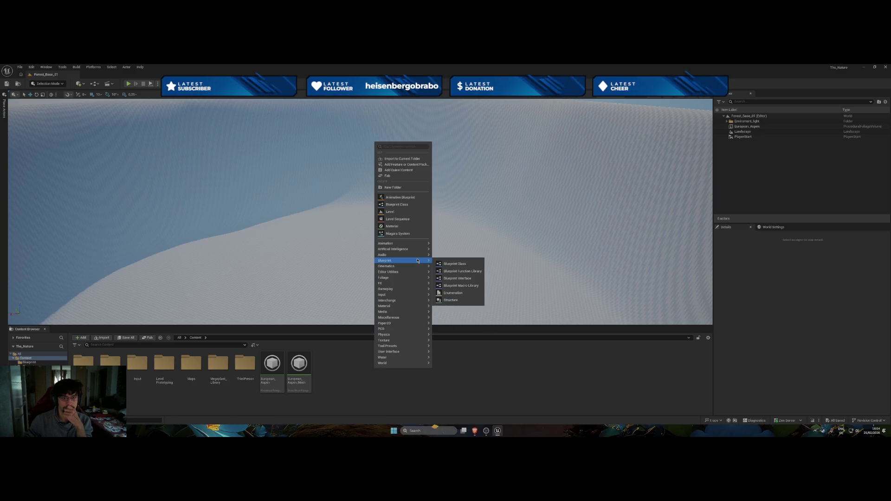
click(451, 264)
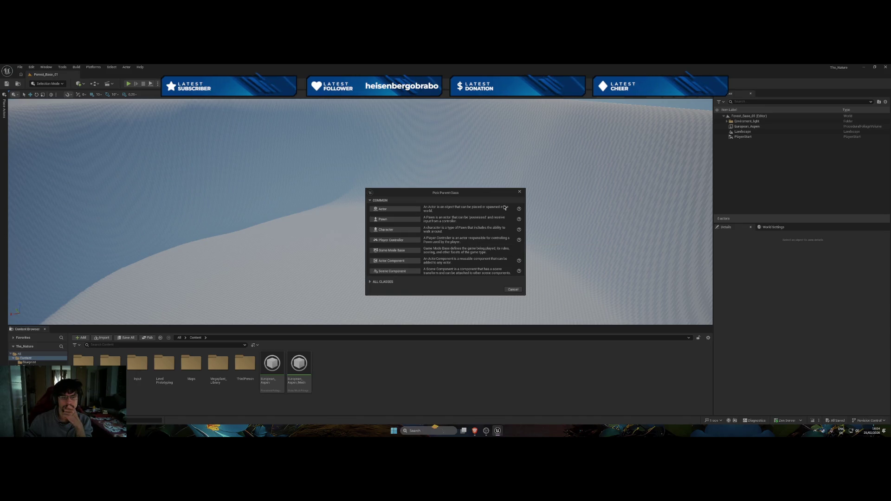
click(519, 192)
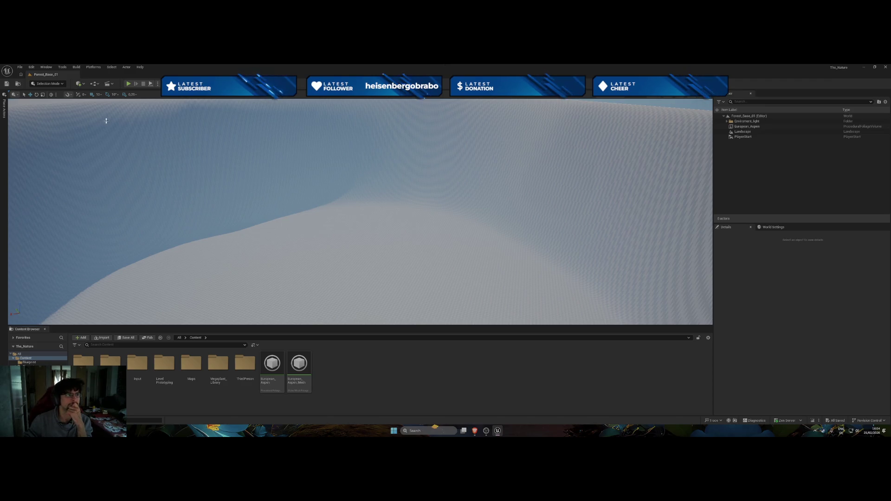
click(96, 85)
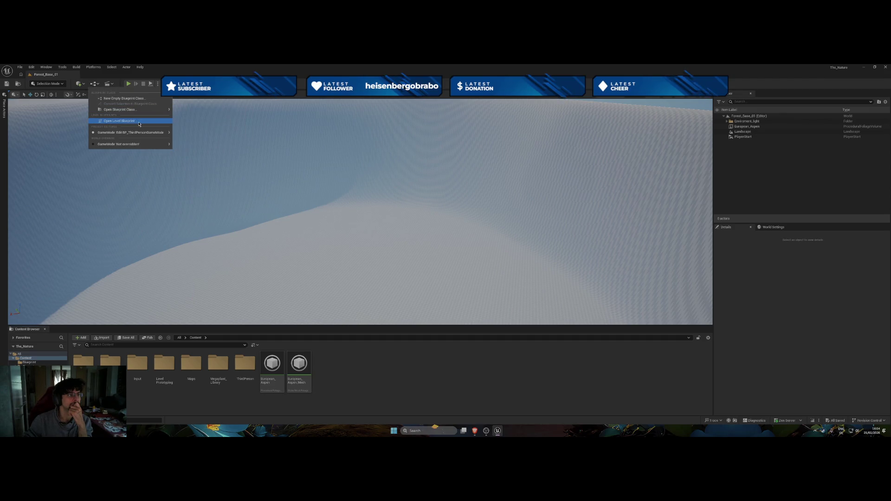
mouse_move(139, 132)
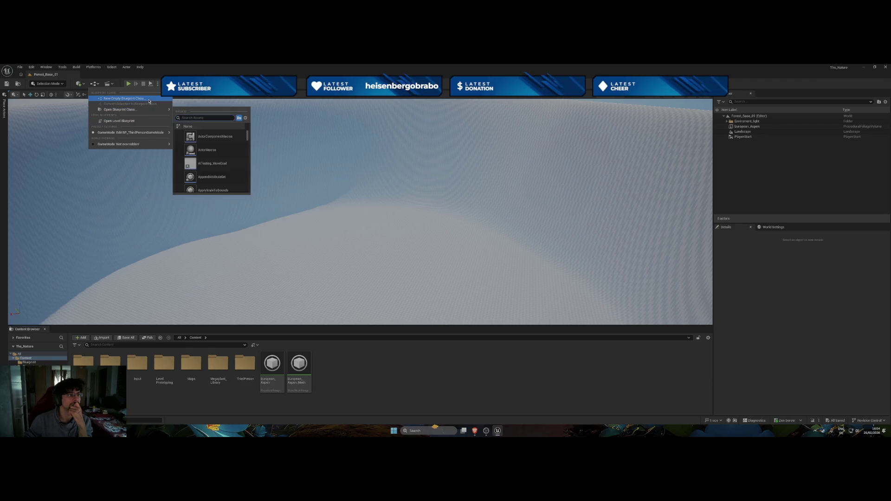
click(86, 85)
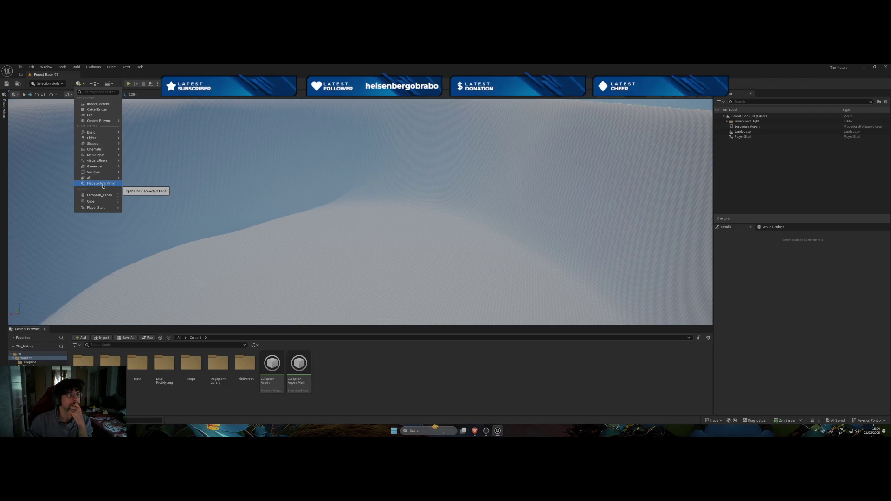
mouse_move(108, 122)
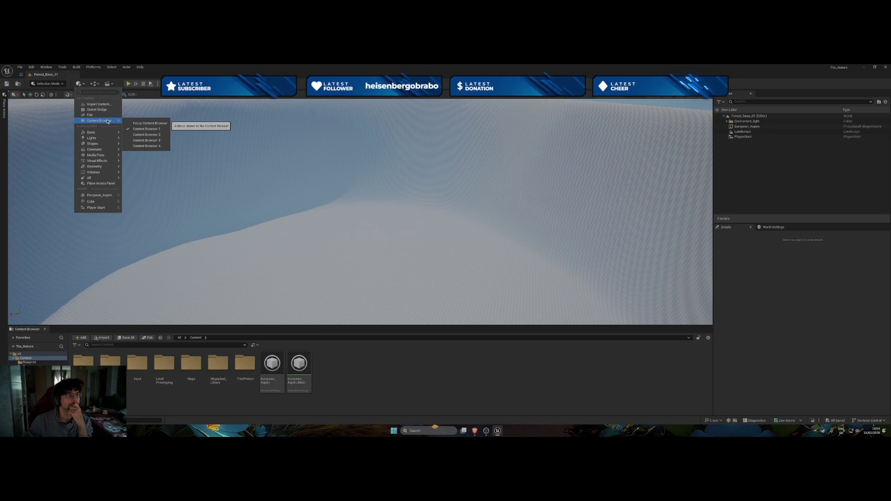
click(180, 172)
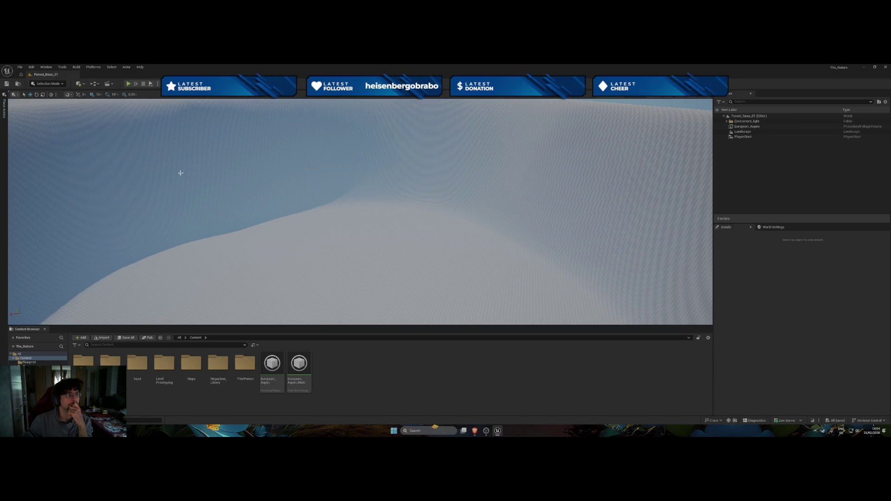
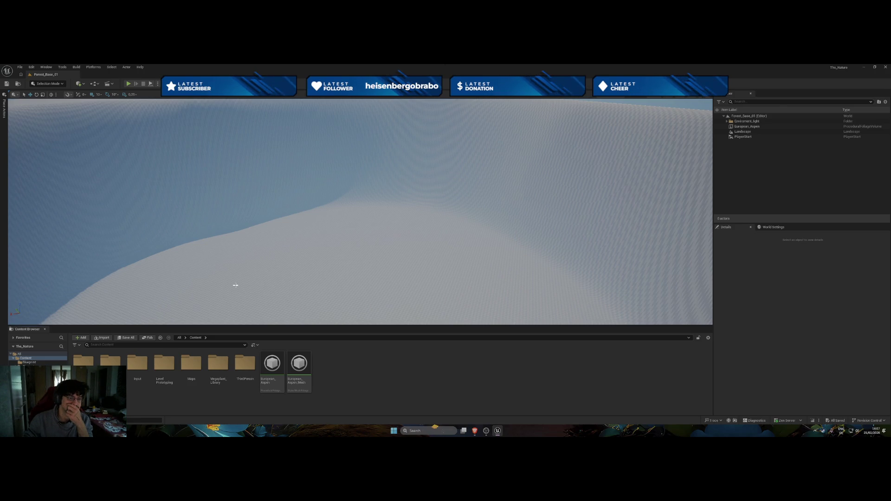
Rotate the viewport camera from the close-up slope up to the white landscape's horizon and cloudy sky
mouse_move(358, 278)
mouse_down()
mouse_move(337, 223)
mouse_move(296, 168)
mouse_up()
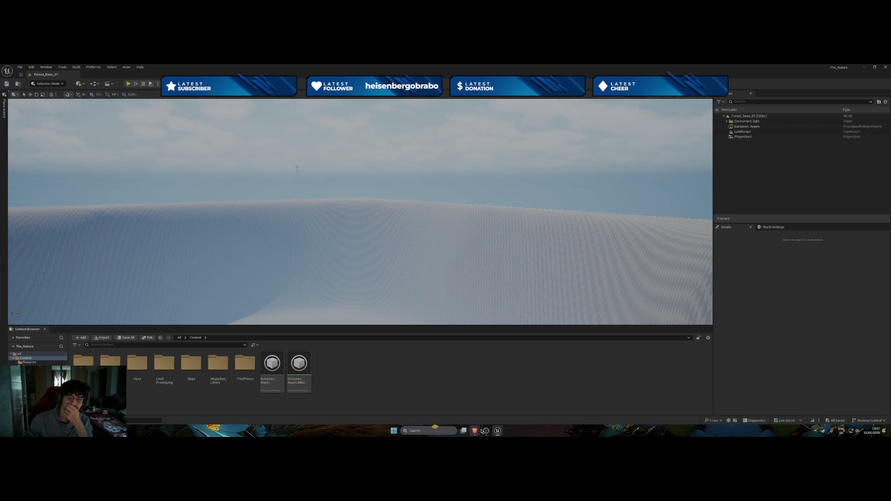
In Brave's Google results, open the 'New Unreal Engine 5.7 Tools Make Forests EASY! MEGAPLANTS' video
mouse_move(475, 430)
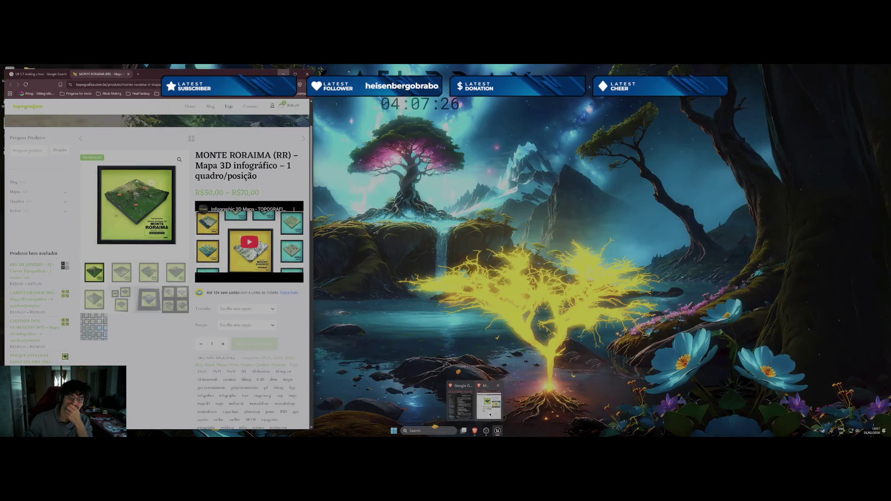
click(490, 414)
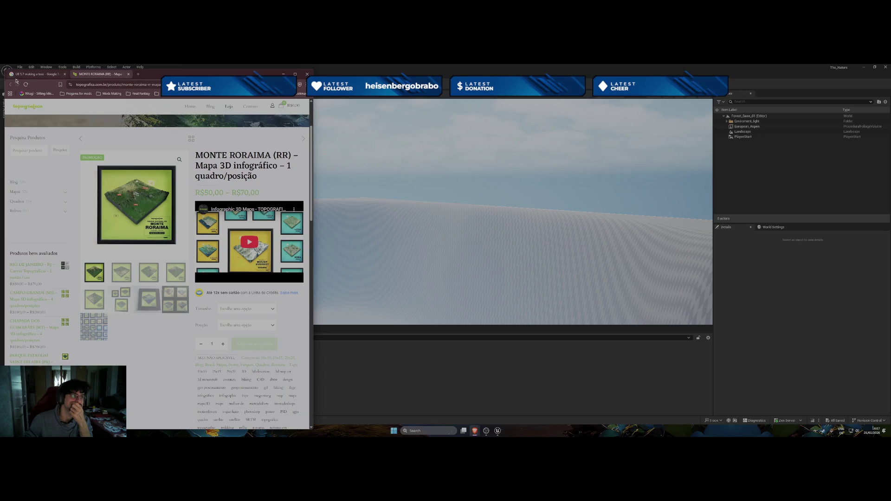
click(16, 74)
click(42, 131)
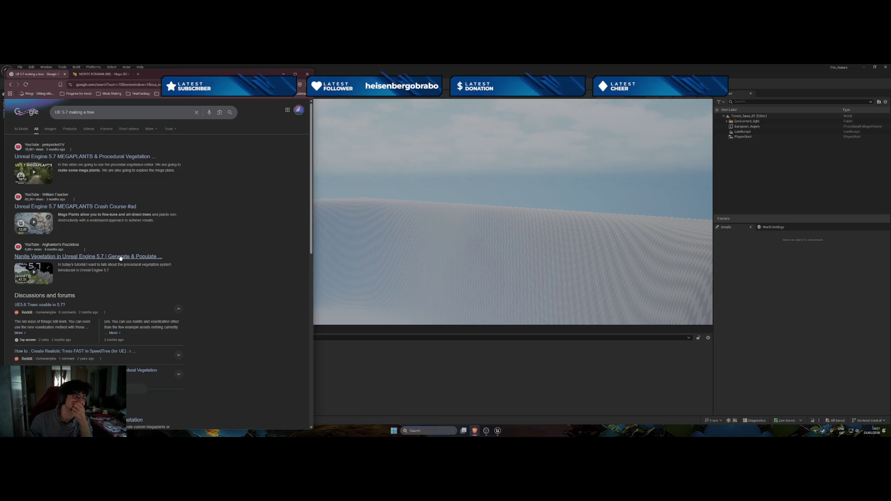
scroll(139, 266, down, 3)
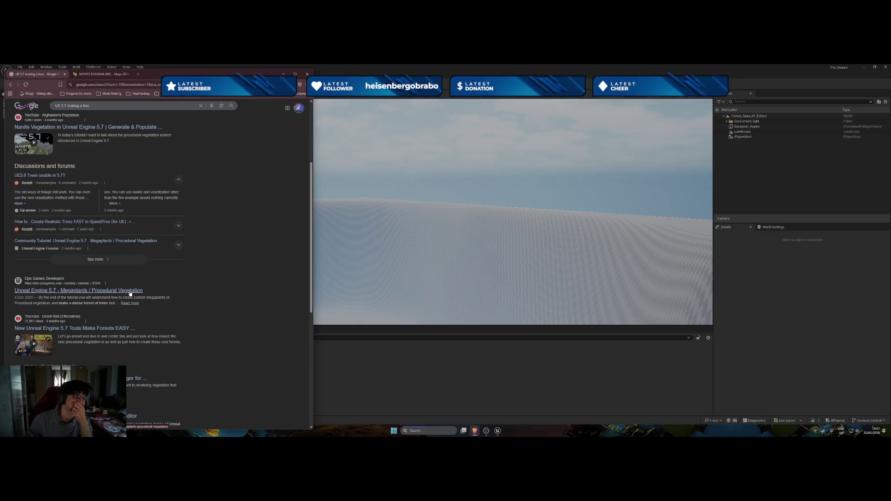
click(118, 333)
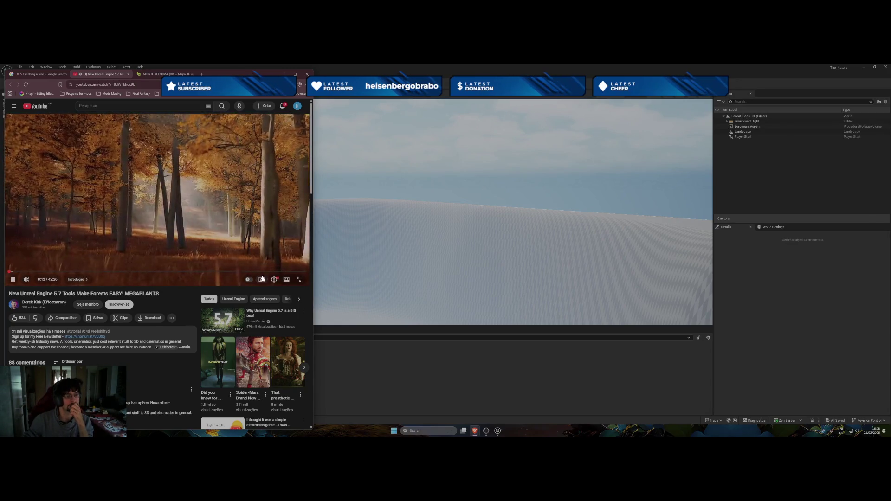
Watch MEGAPLANTS fullscreen with captions, pause at the Fab Store mention, and exit fullscreen
click(298, 279)
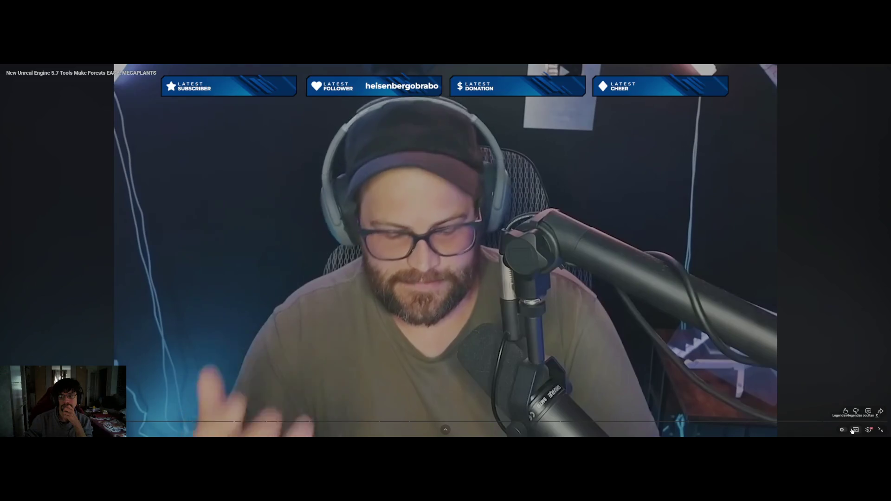
key(c)
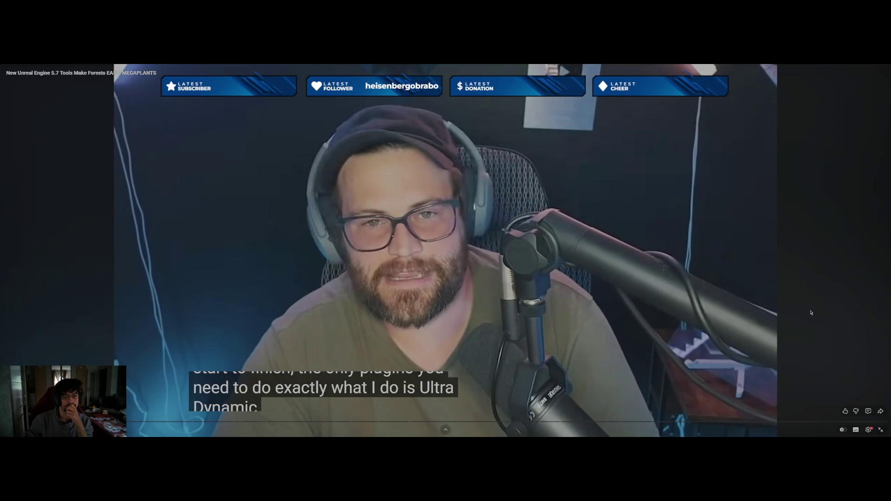
click(614, 320)
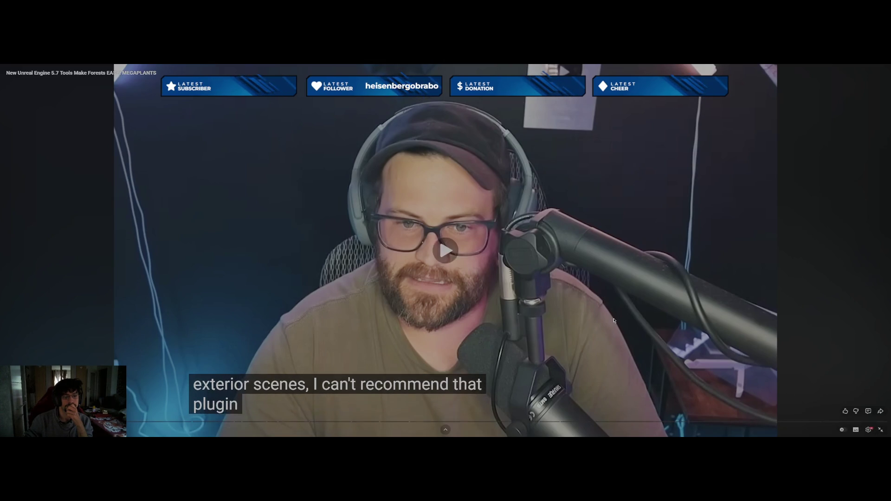
click(614, 320)
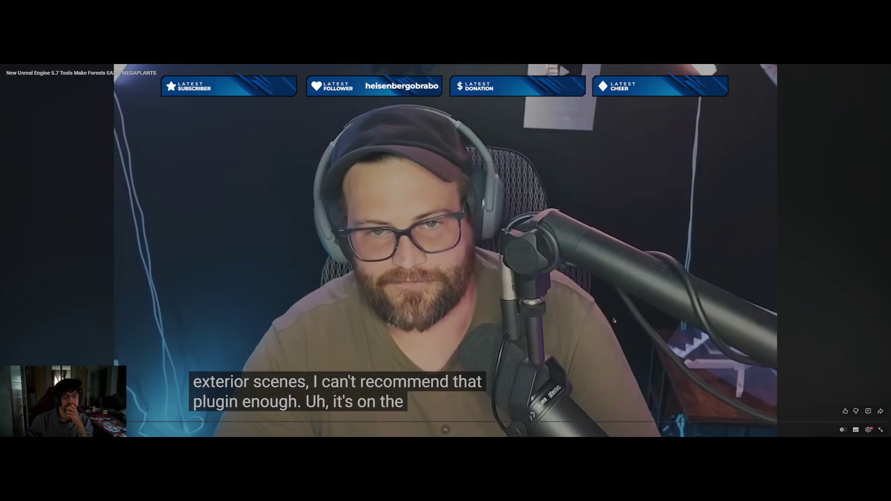
click(858, 382)
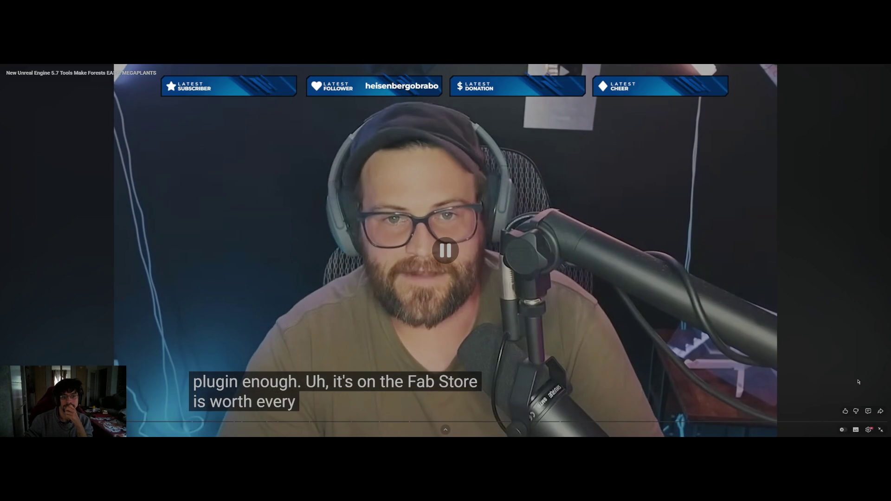
click(883, 431)
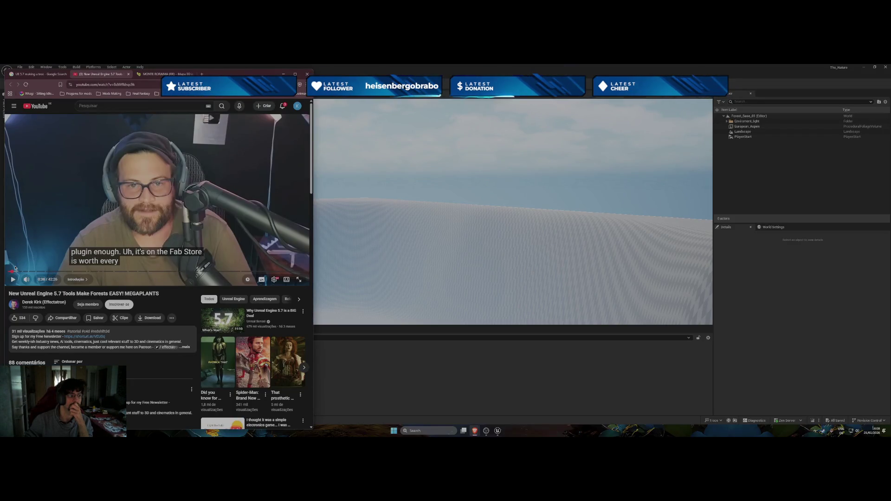
Open the description's Ultra Dynamic Sky Fab and Aziel Arts links in new tabs, then resume playback
click(186, 348)
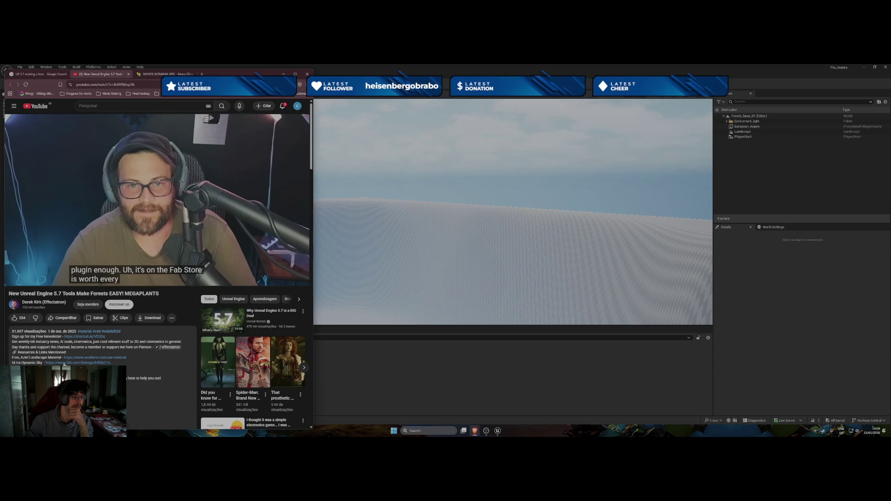
right_click(64, 364)
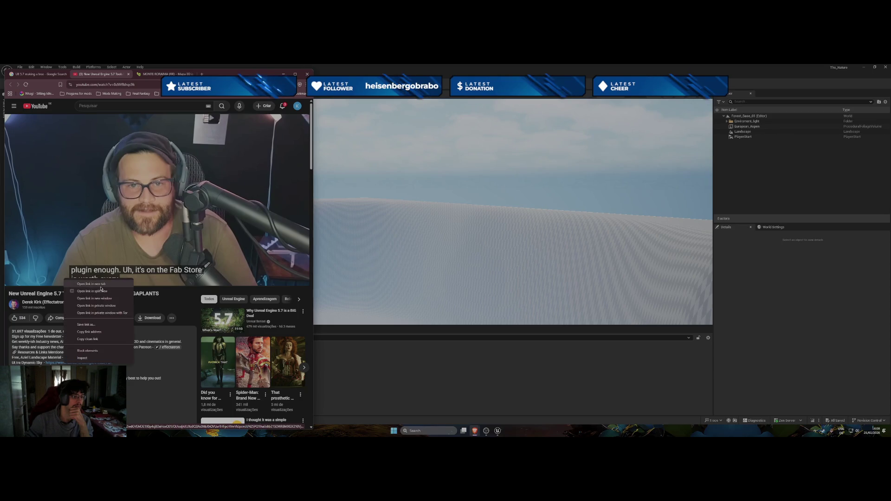
click(100, 284)
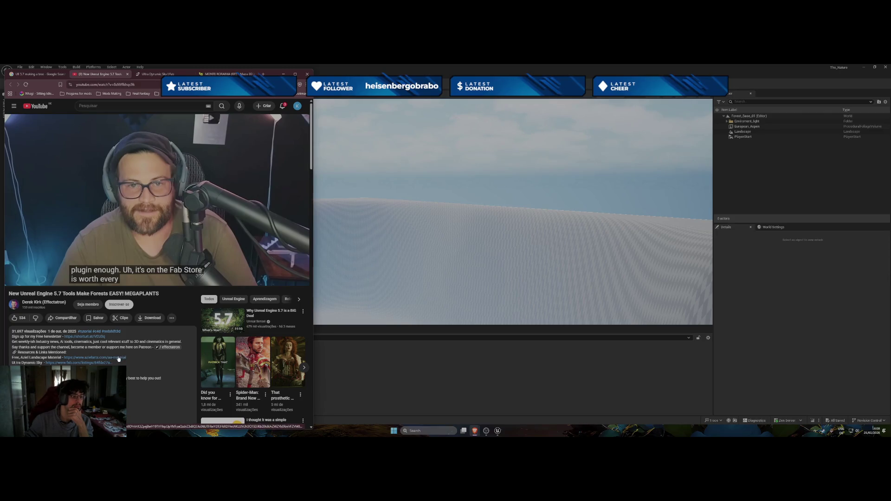
right_click(117, 359)
click(144, 277)
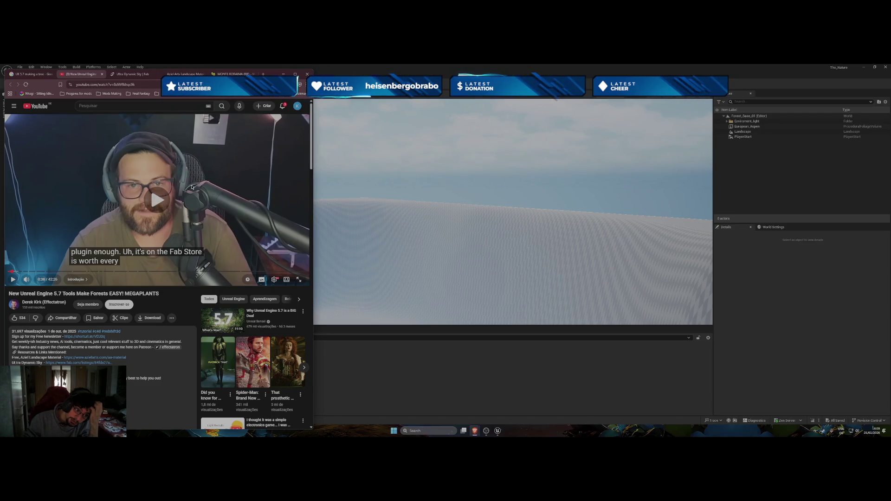
click(191, 187)
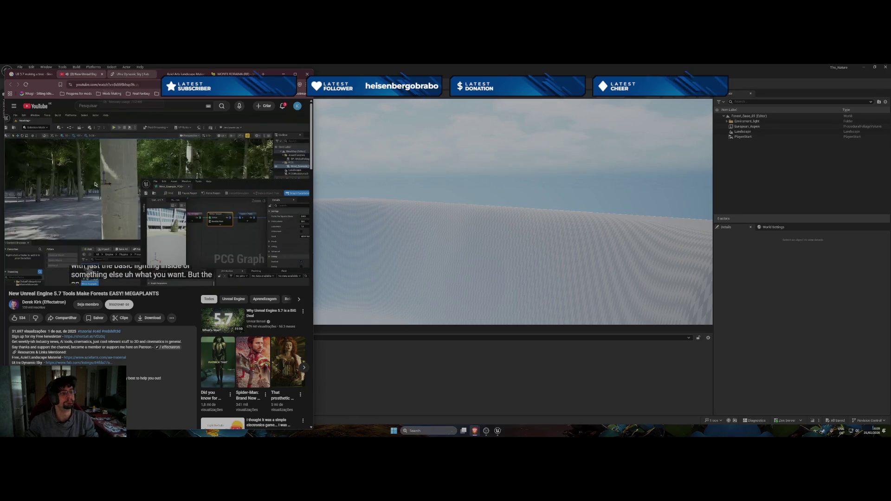
click(129, 74)
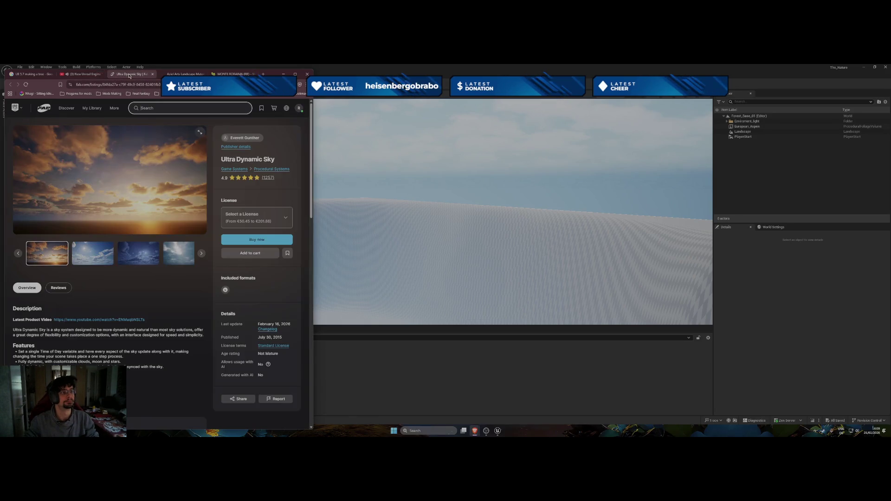
Check Ultra Dynamic Sky licence prices, close its tab, and skim the Aziel Arts page
click(260, 239)
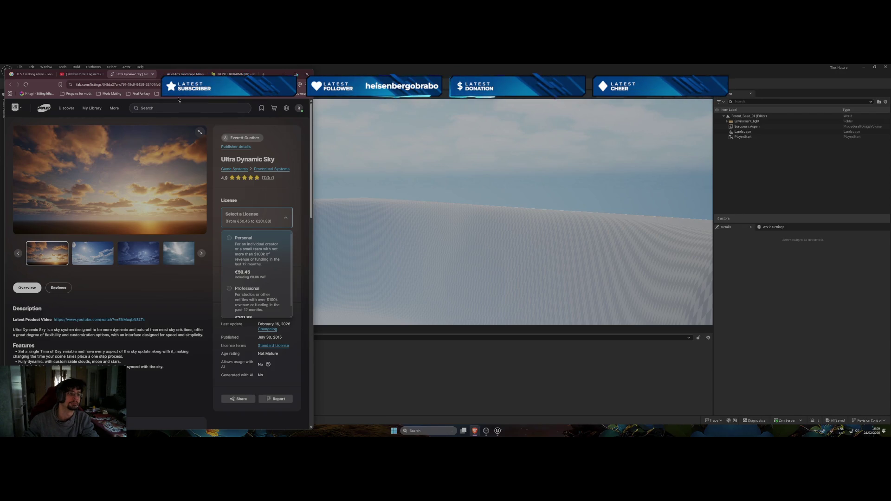
key(ctrl+w)
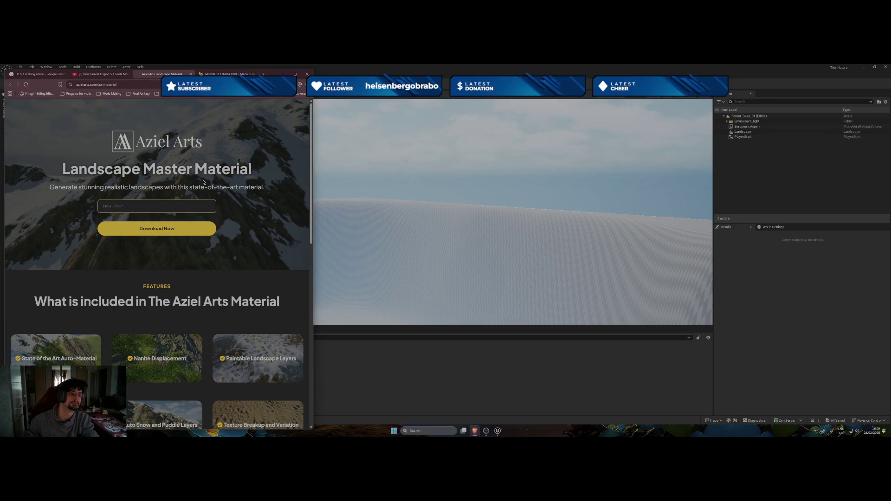
scroll(204, 183, down, 3)
scroll(203, 182, up, 2)
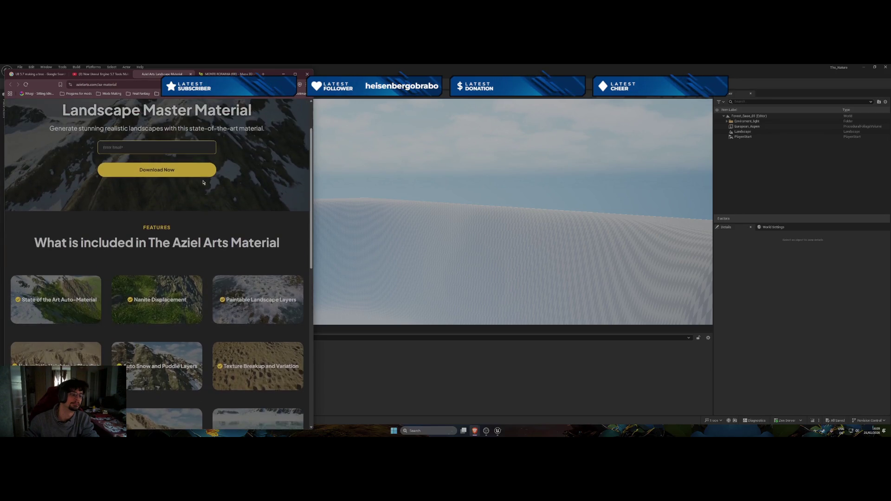
scroll(203, 183, up, 1)
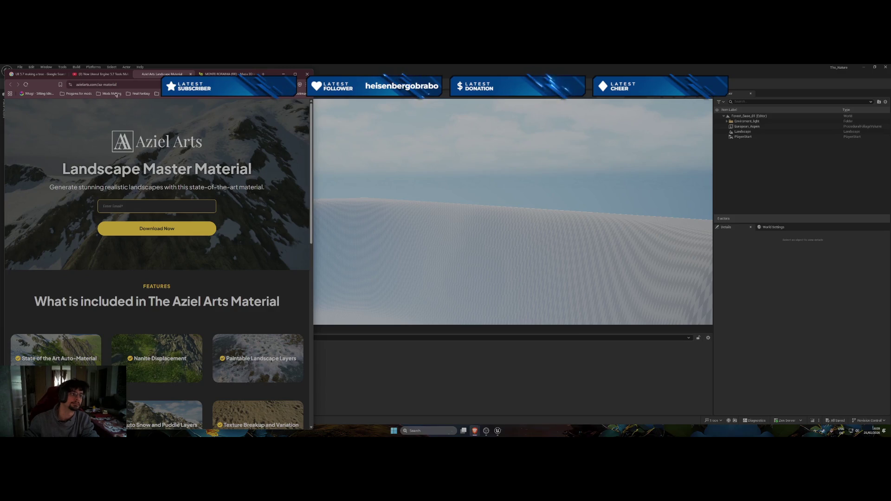
click(31, 75)
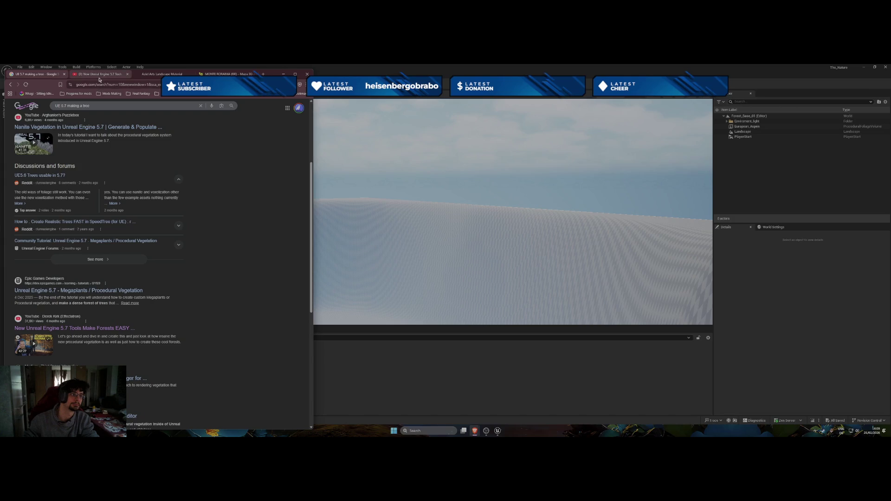
Return to the MEGAPLANTS tutorial on YouTube and play it fullscreen
click(99, 77)
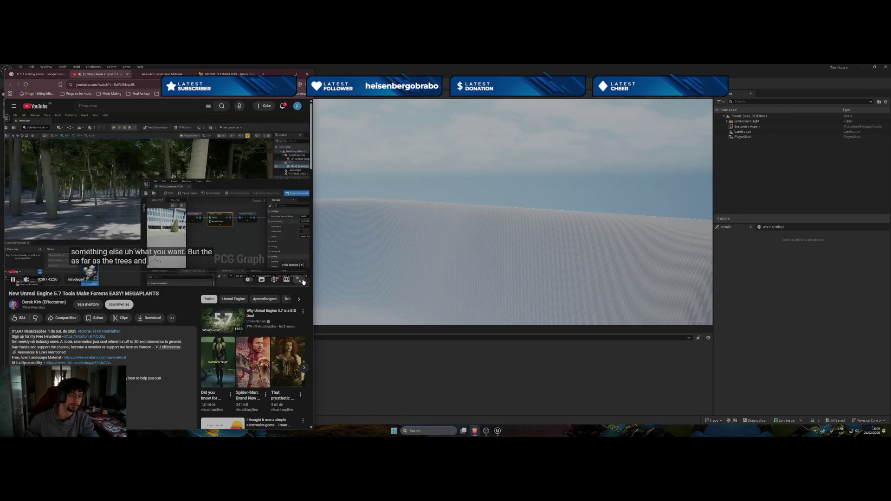
click(302, 280)
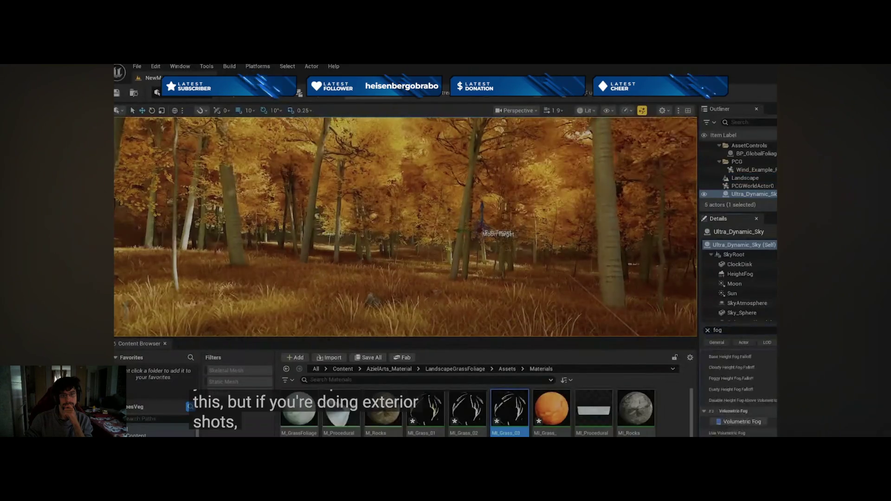
scroll(760, 413, down, 2)
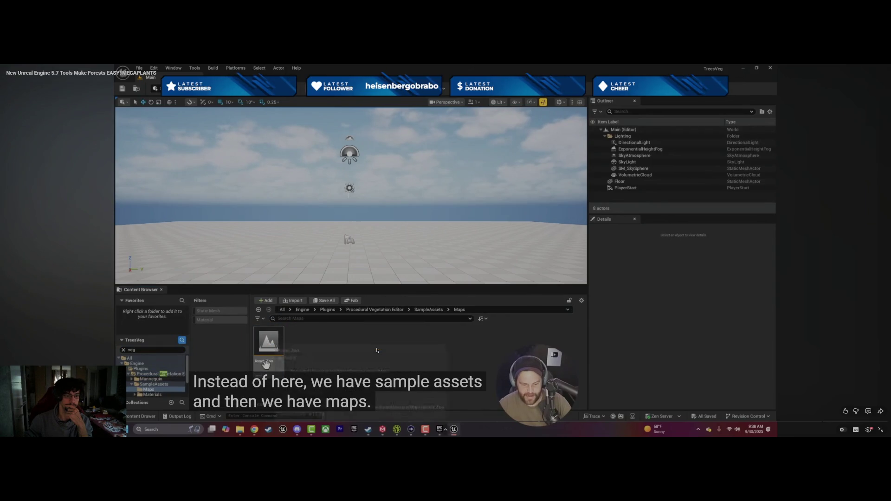
Pause at the Asset_Zoo level, glance at the editor, then rewind fullscreen to replay that section
key(space)
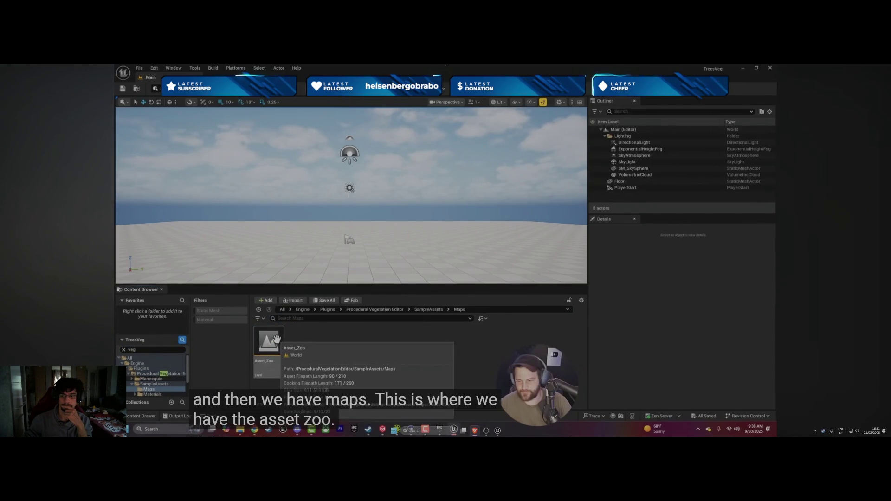
mouse_move(854, 404)
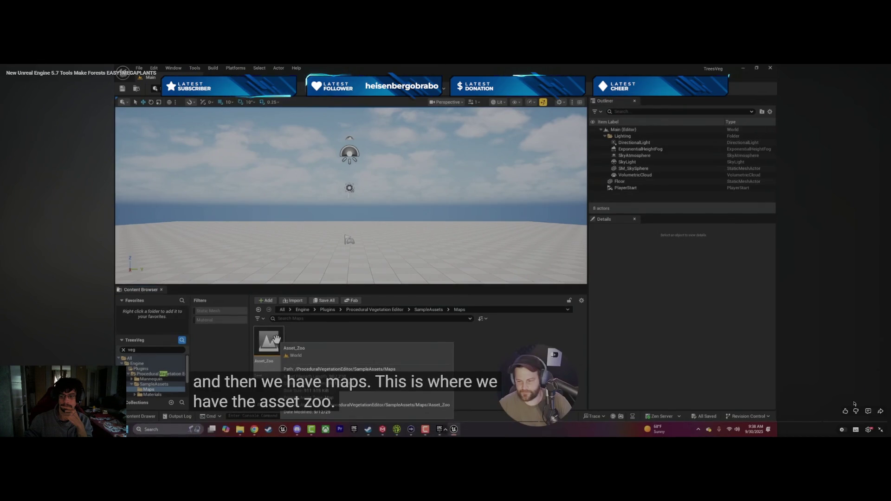
key(Escape)
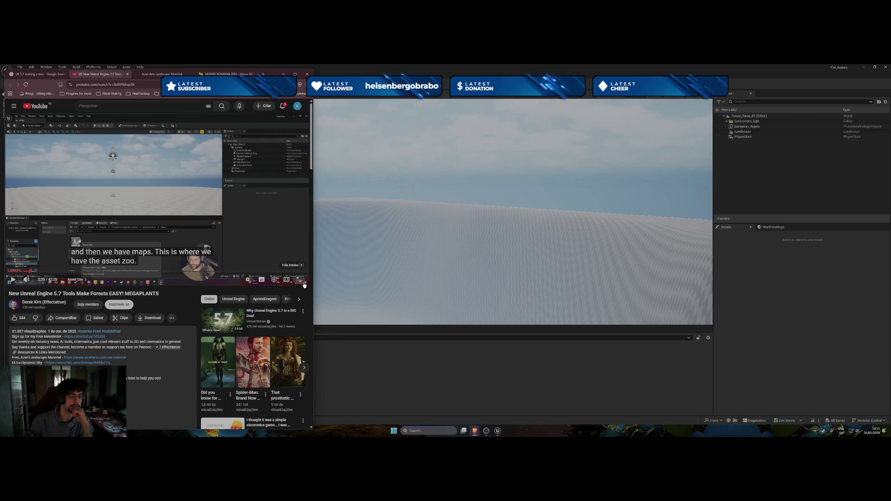
click(304, 284)
key(Left)
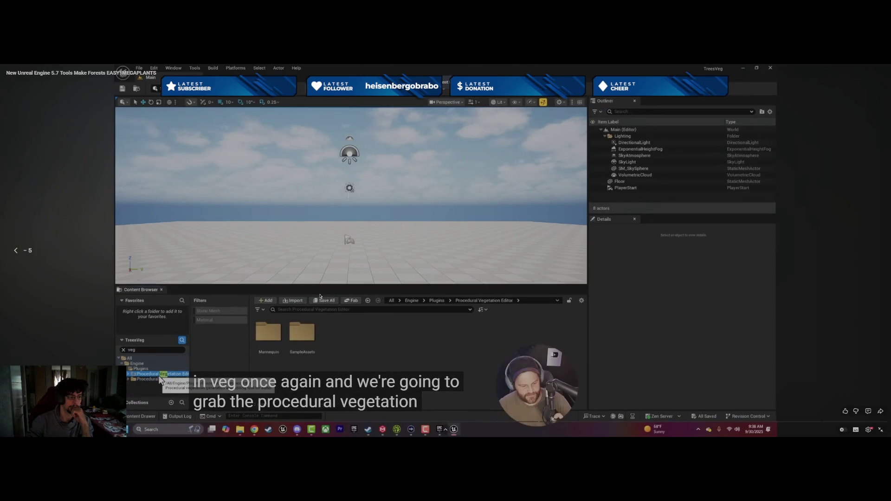
key(Left)
key(Left)
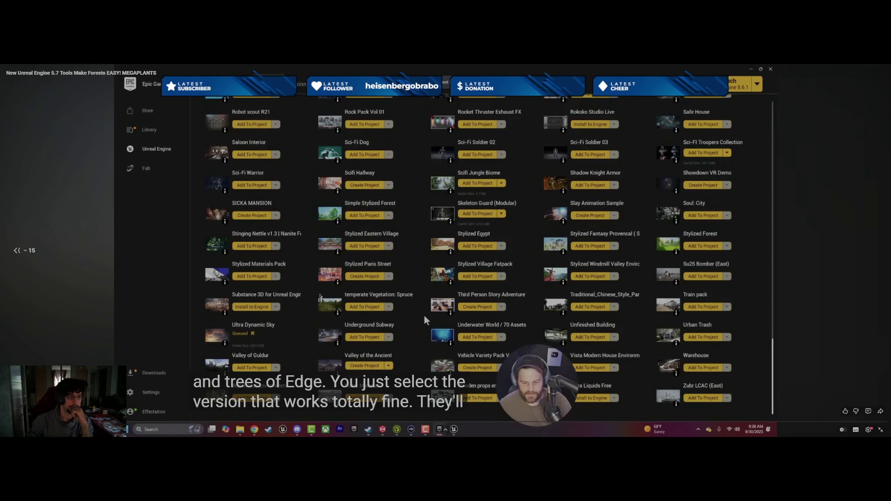
key(space)
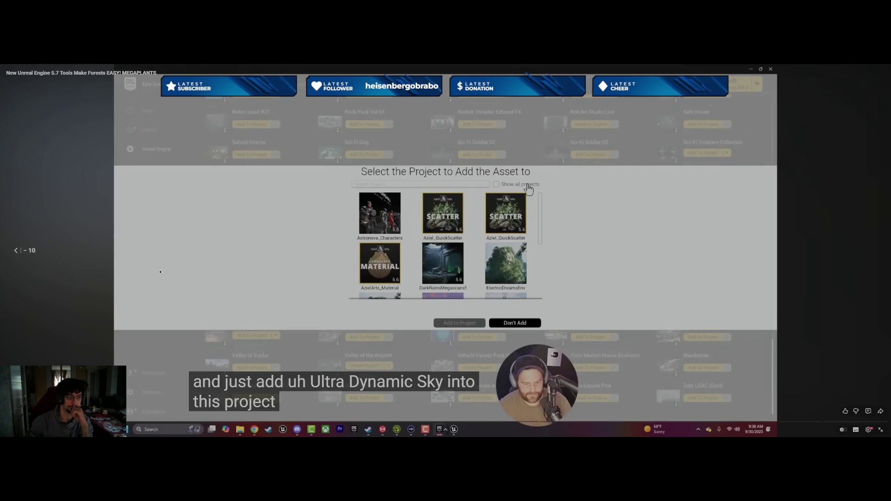
key(Left)
key(Left)
key(Left)
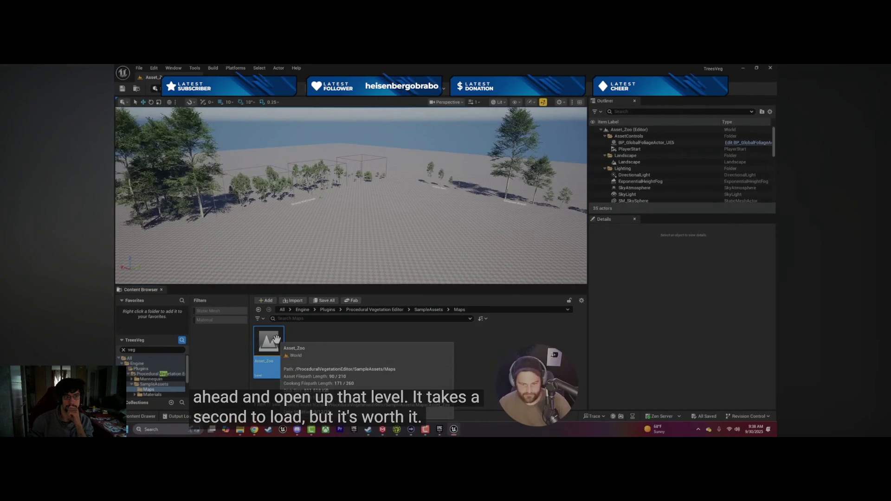
Pause and resume the tutorial through the Season & Health demo where negative Health browns leaves
mouse_move(380, 349)
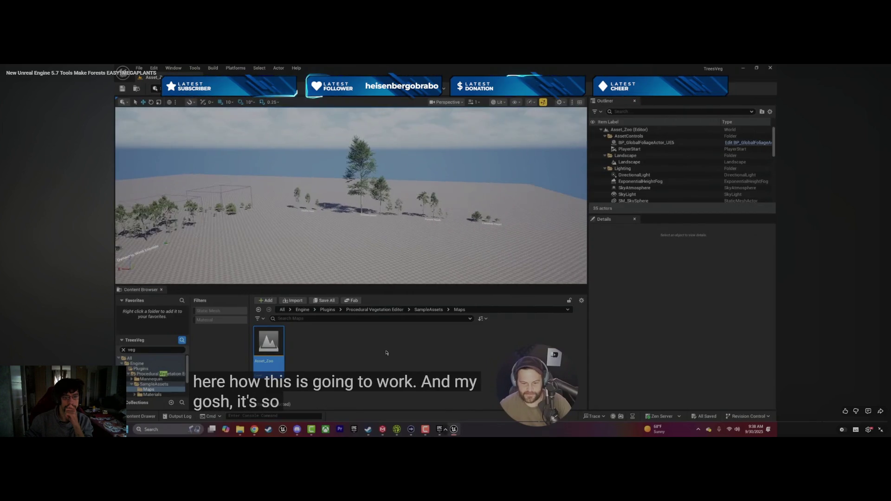
click(386, 353)
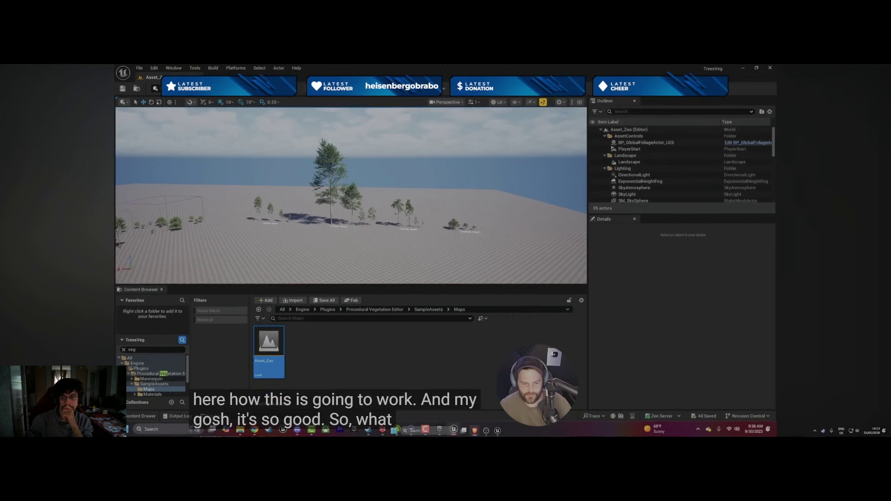
mouse_move(651, 348)
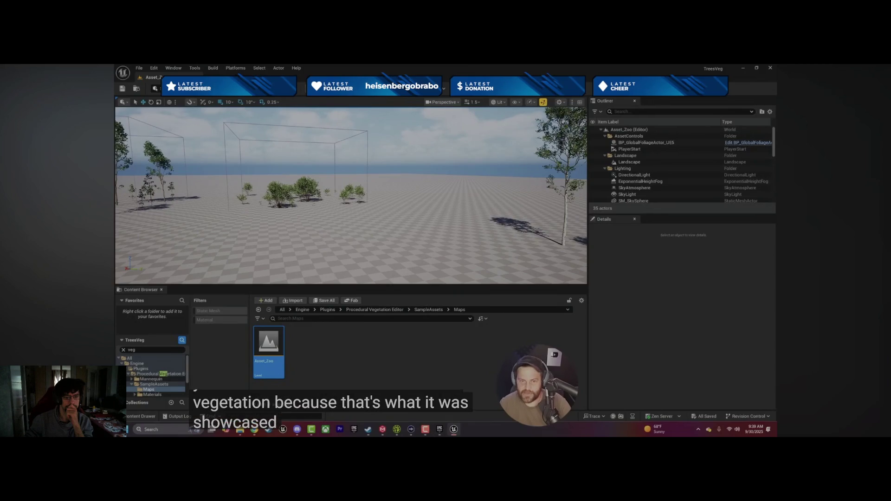
mouse_move(683, 327)
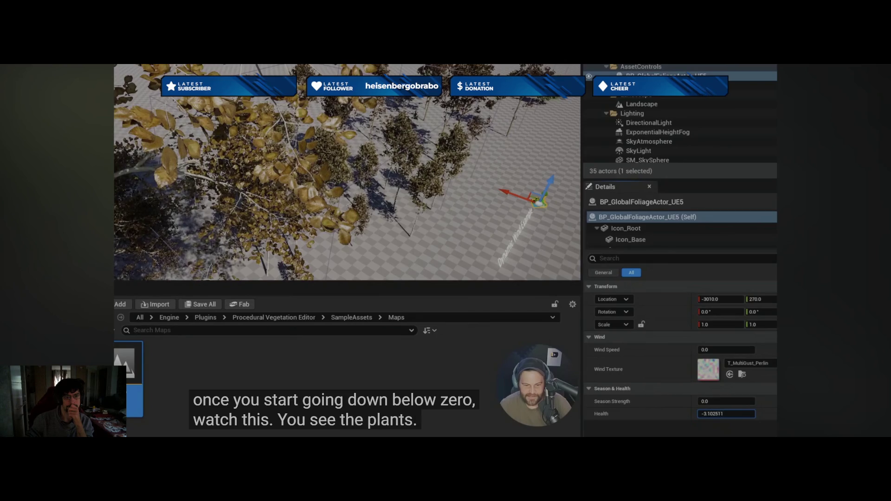
Rewind to the content-browser right-click step, pause, exit fullscreen, and bring Unreal forward
mouse_move(439, 381)
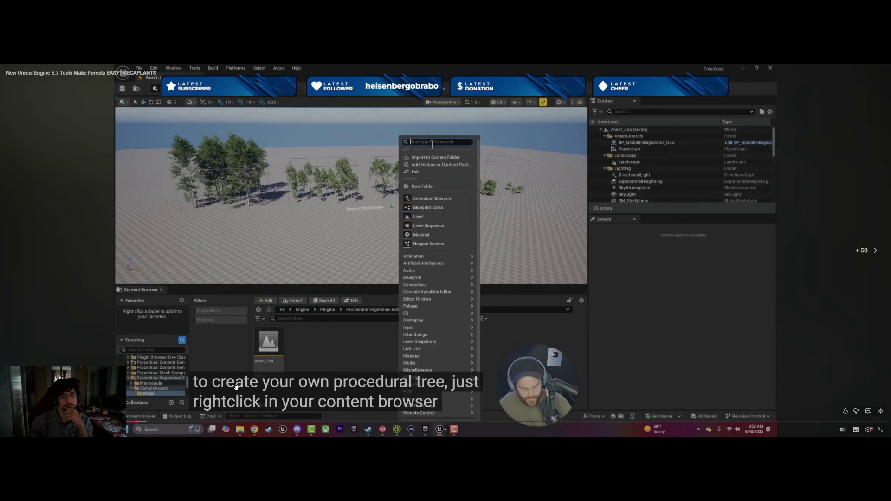
key(Left)
key(Left)
key(Left)
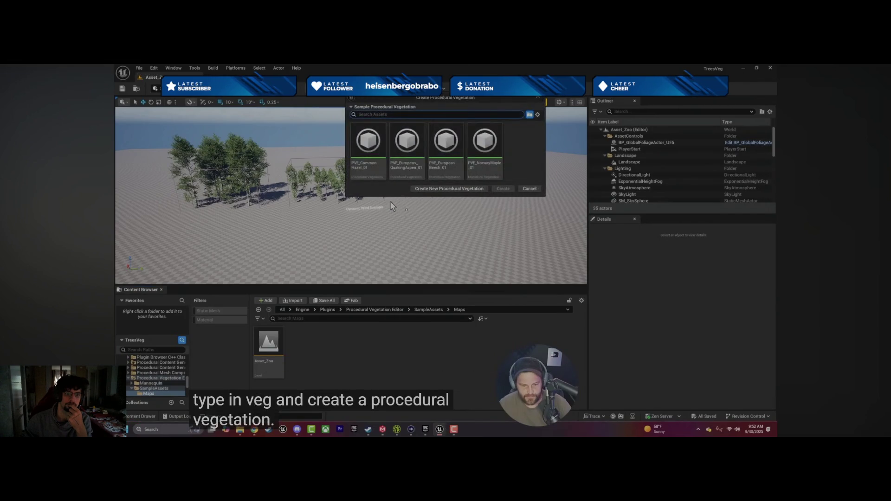
key(Left)
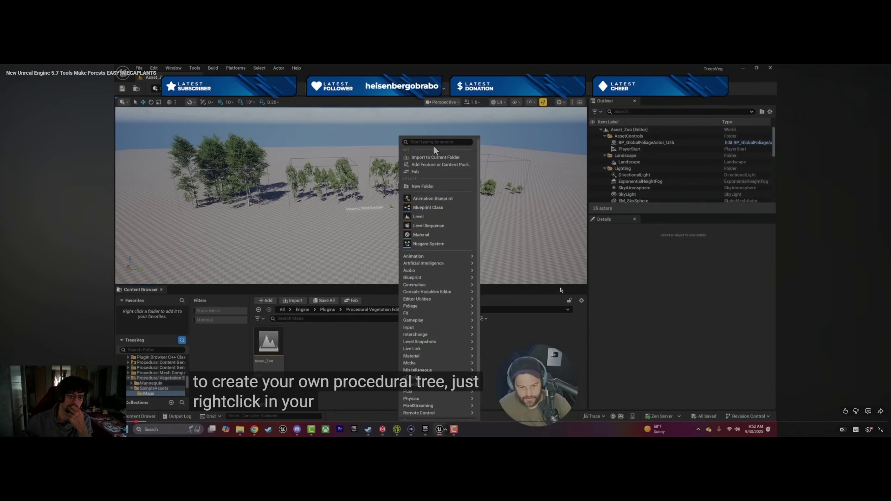
key(space)
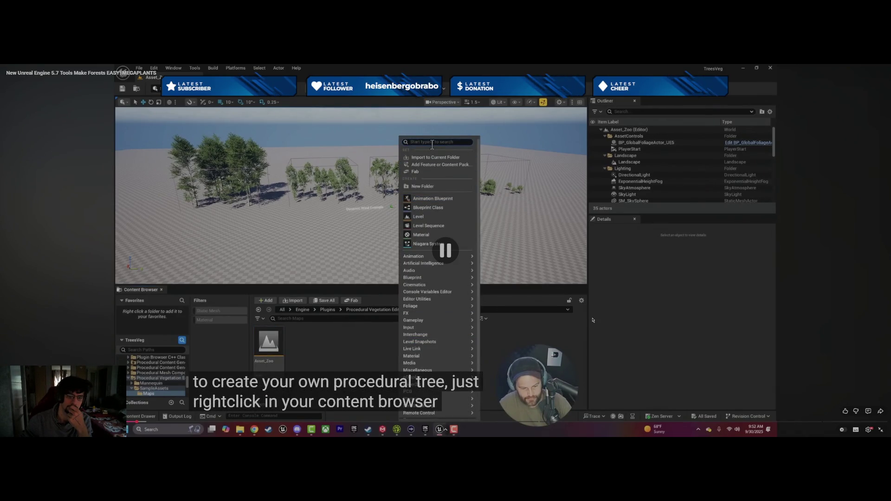
key(Escape)
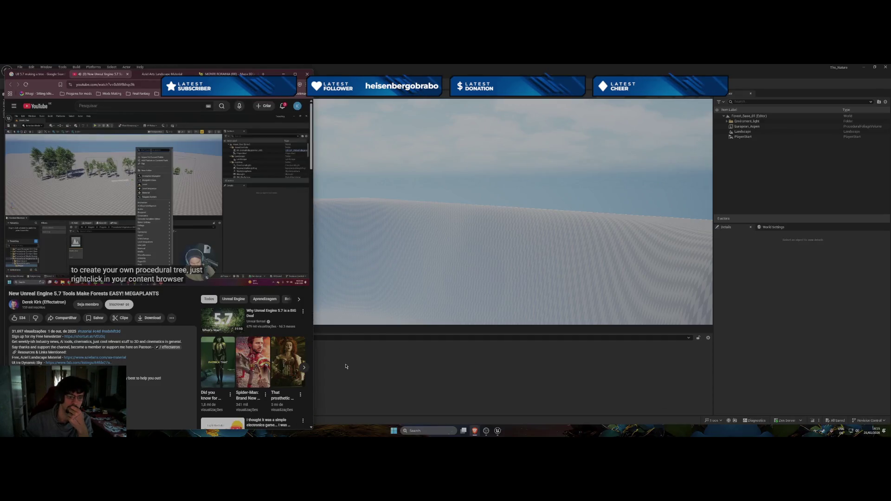
click(375, 368)
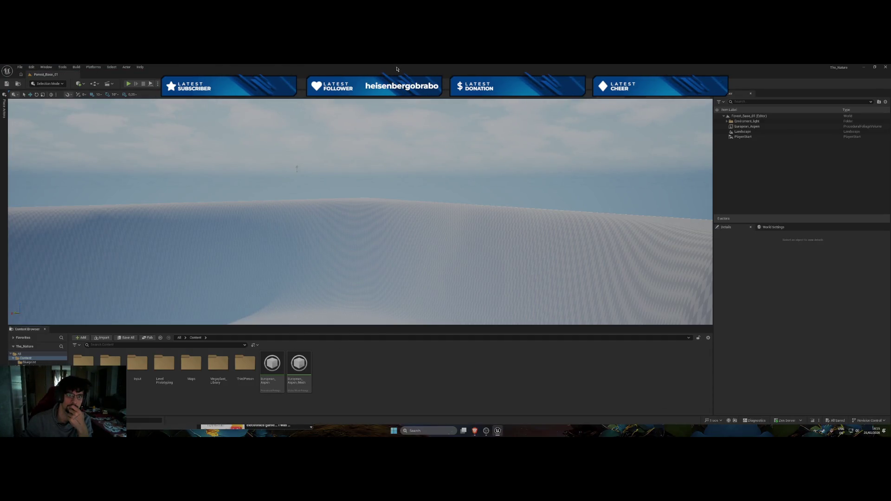
Tile the tutorial browser left and the Unreal editor right, then open the Content Browser create menu
mouse_move(397, 68)
mouse_down()
mouse_move(432, 139)
mouse_move(659, 104)
mouse_up()
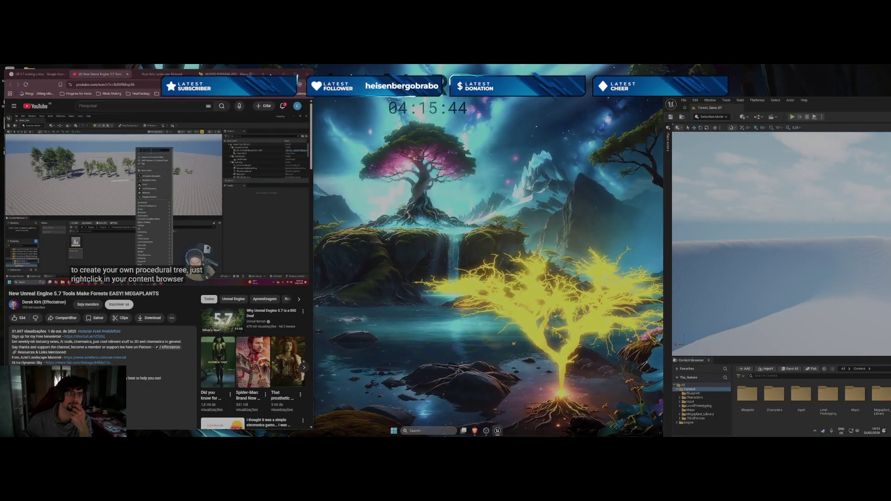
drag(270, 74, 0, 139)
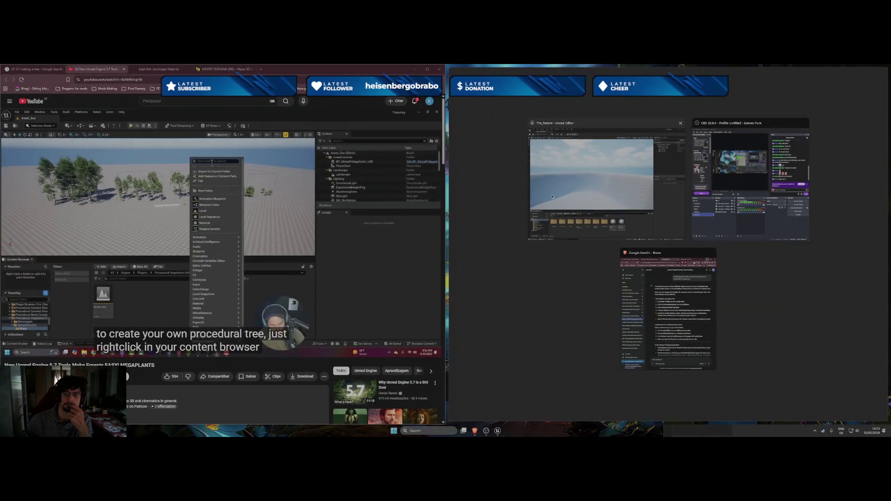
click(552, 196)
right_click(651, 401)
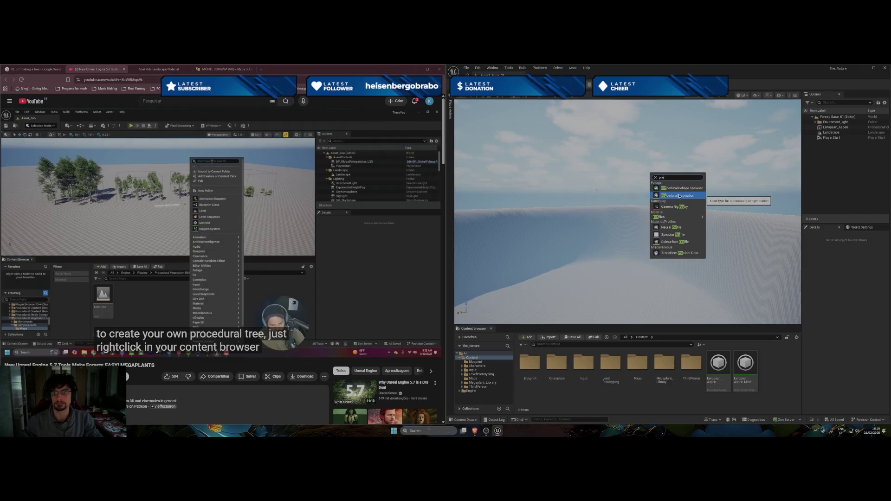
Search 'veg' in the Content Browser create menu and start a new Procedural Vegetation asset
key(Escape)
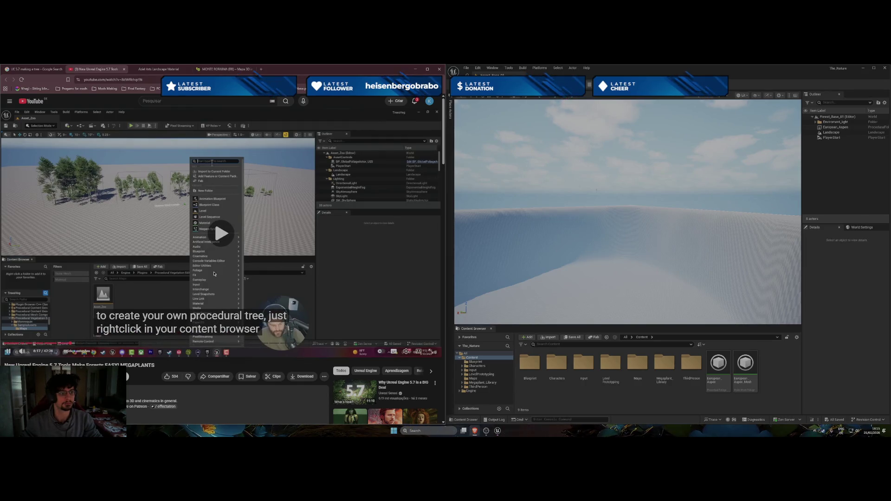
right_click(573, 402)
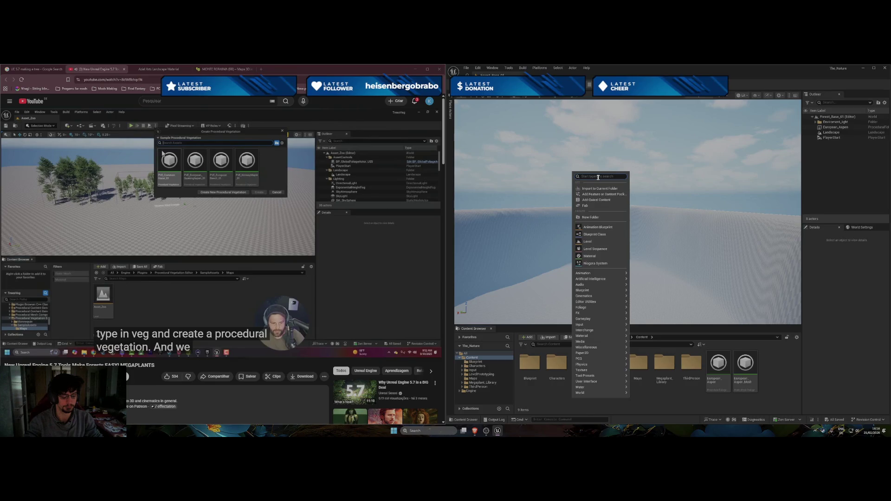
text(veg)
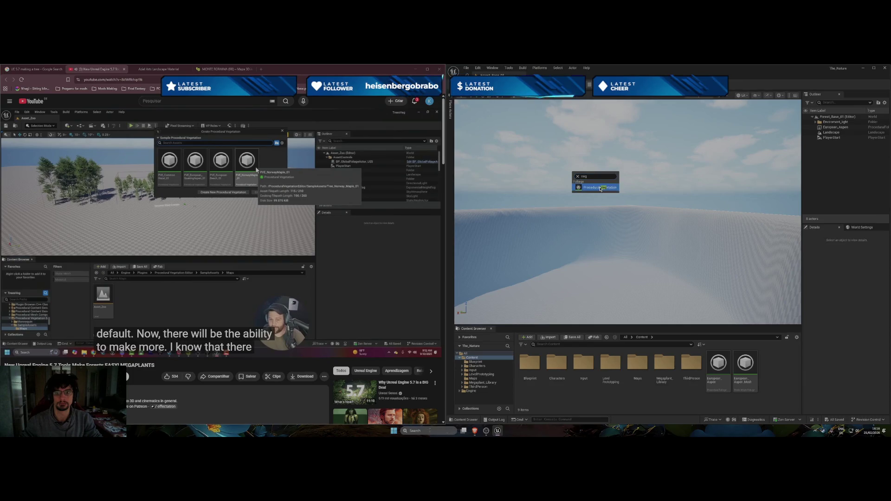
click(598, 187)
Choose the PVE_European_QuakingAspen_01 sample preset and create the vegetation asset
drag(428, 134, 578, 152)
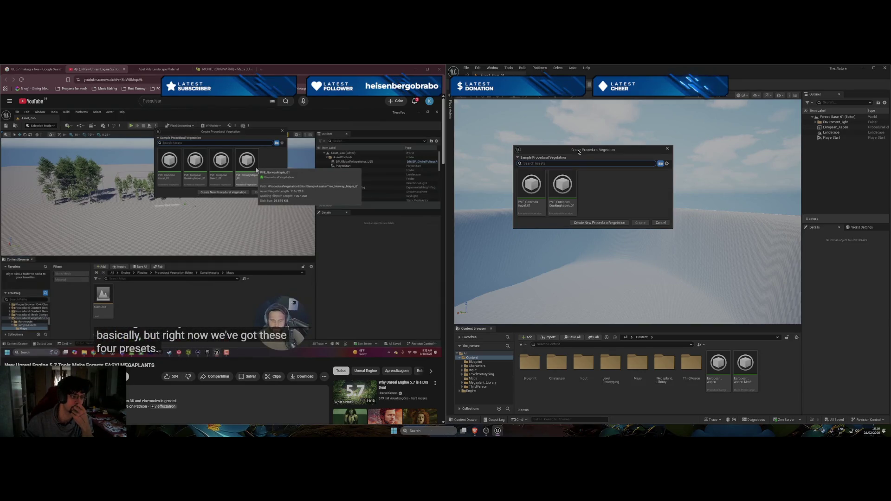
mouse_move(318, 243)
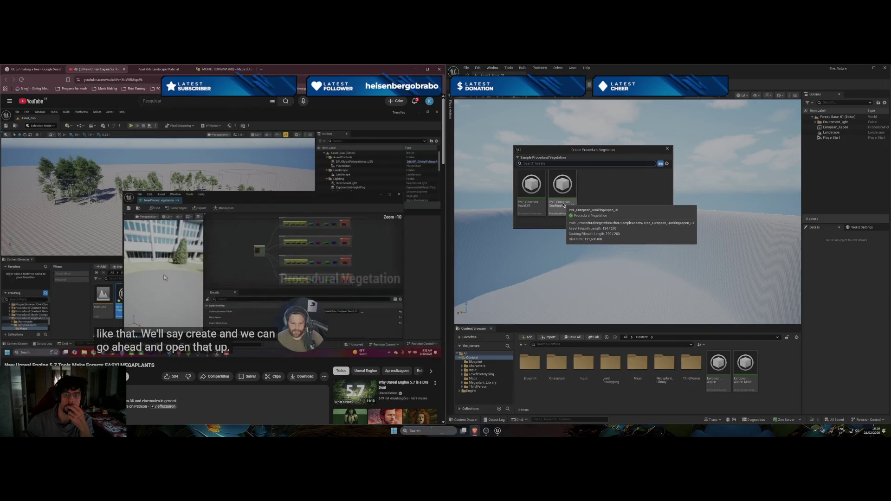
click(563, 205)
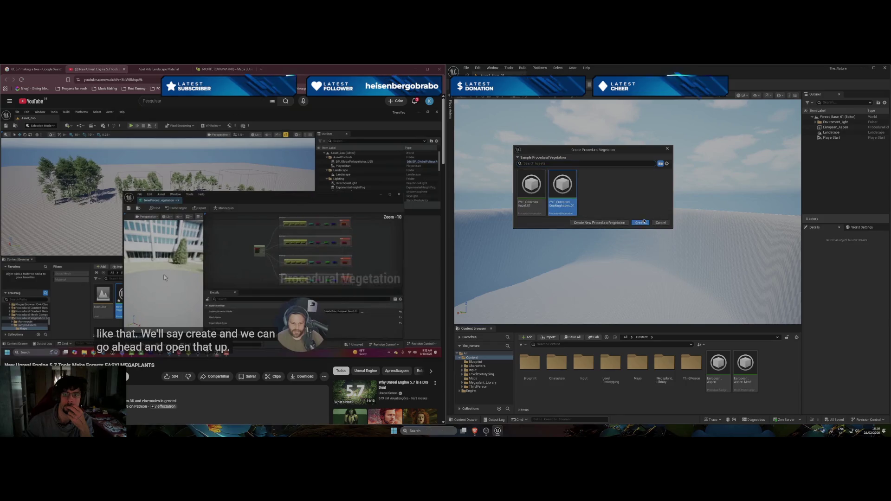
click(642, 224)
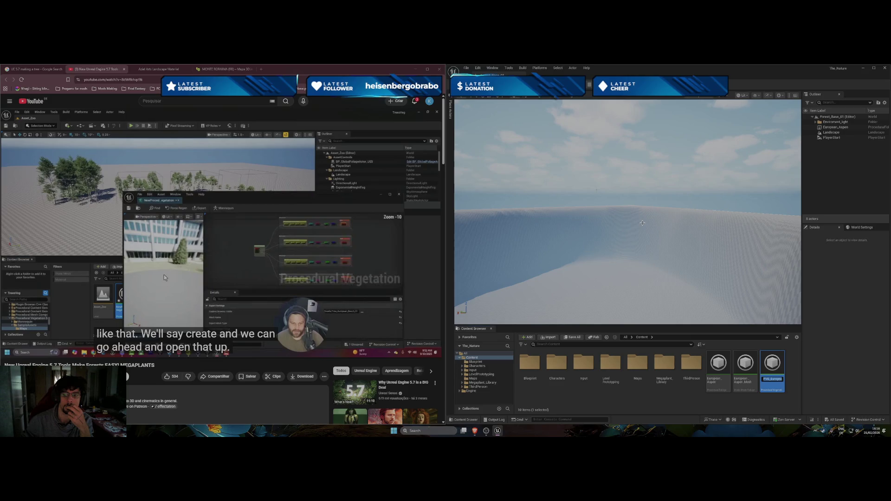
Keep the default name PVE_European_QuakingAspen_01 and open the new asset for editing
mouse_move(295, 311)
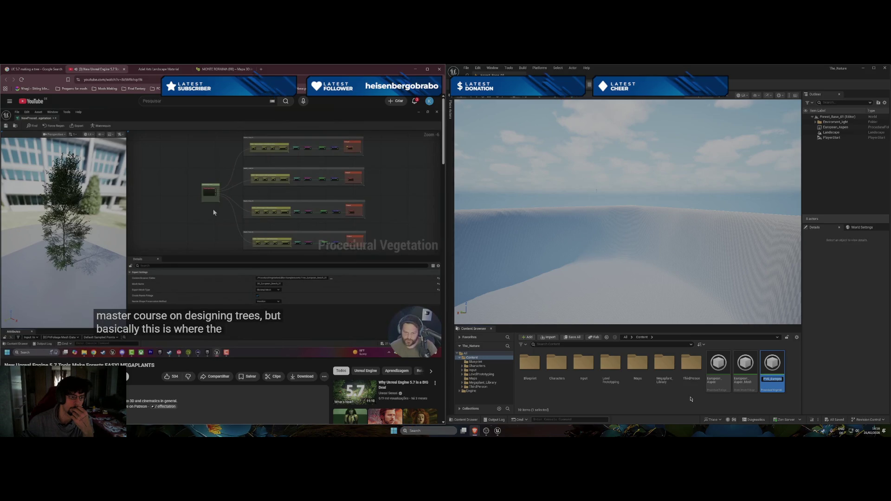
click(772, 366)
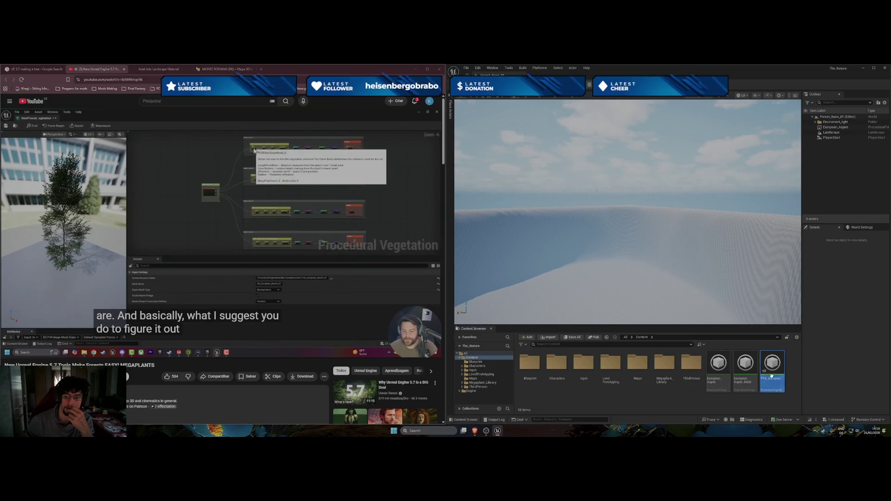
mouse_move(773, 368)
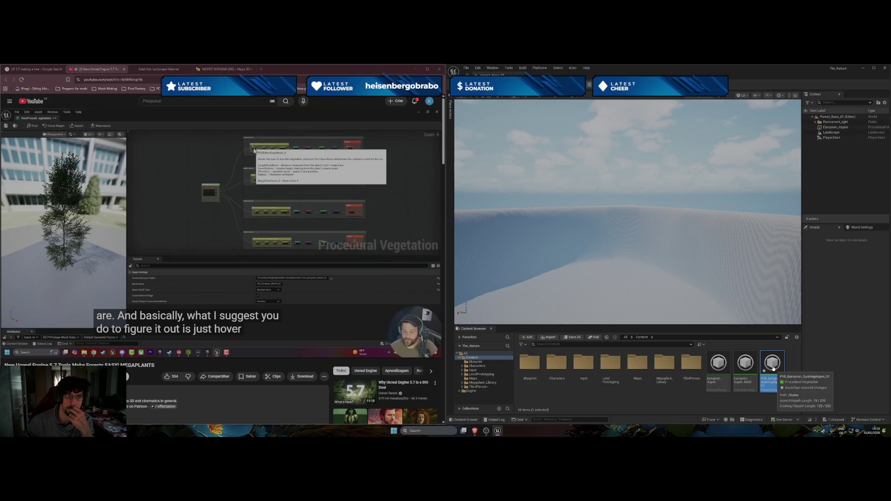
double_click(773, 368)
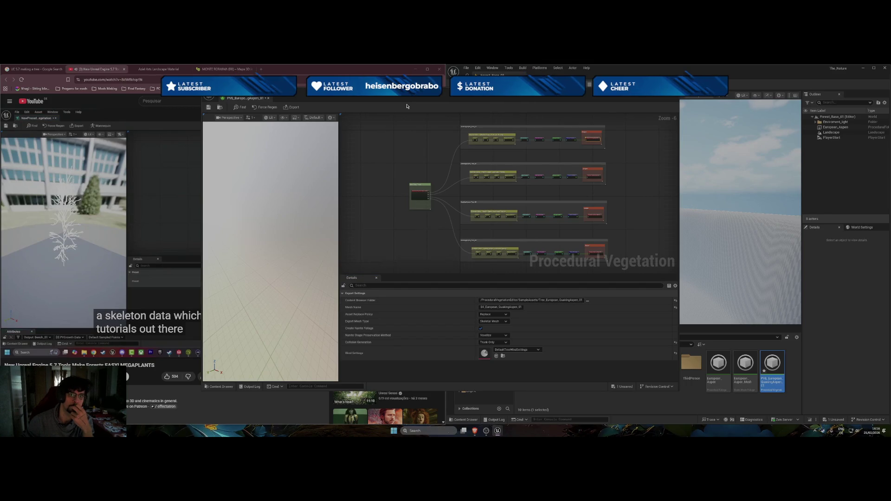
Pause the tutorial video and shift the vegetation editor window to the right
click(140, 269)
click(140, 269)
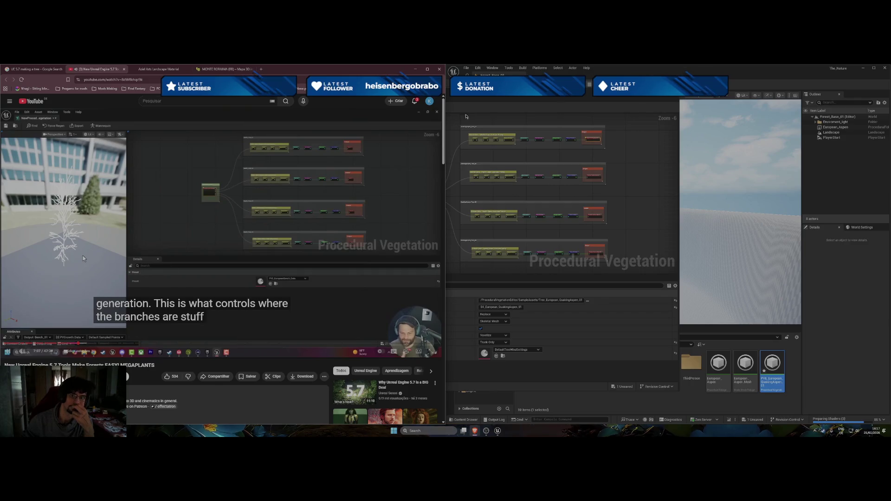
drag(488, 97, 620, 98)
scroll(563, 199, up, 6)
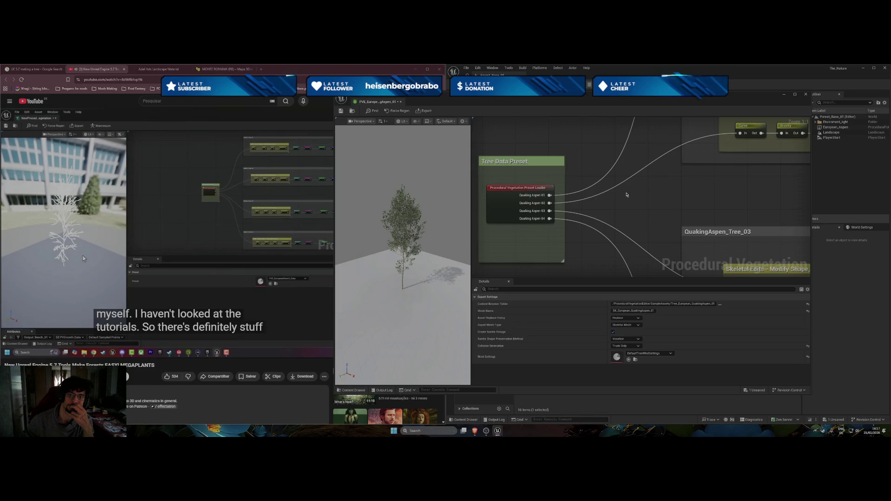
scroll(627, 193, down, 1)
Browse the Input Output and Spatial node categories in the add-node menu, then dismiss it
right_click(633, 211)
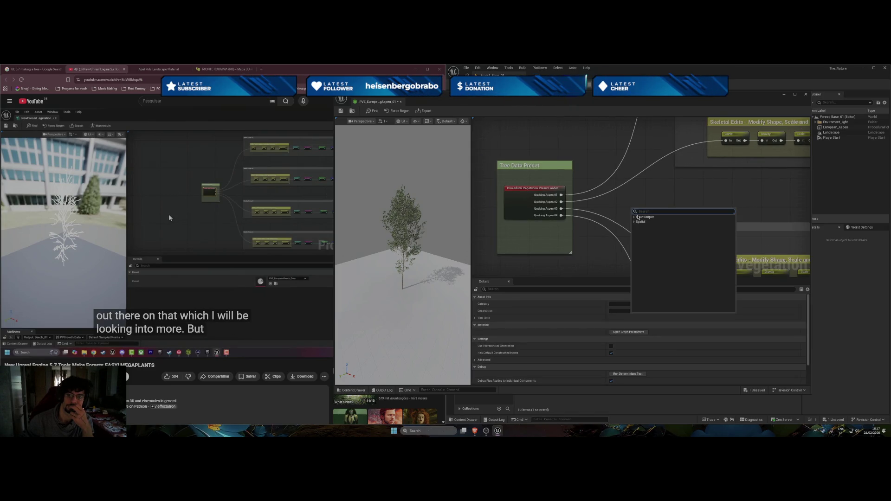
click(634, 218)
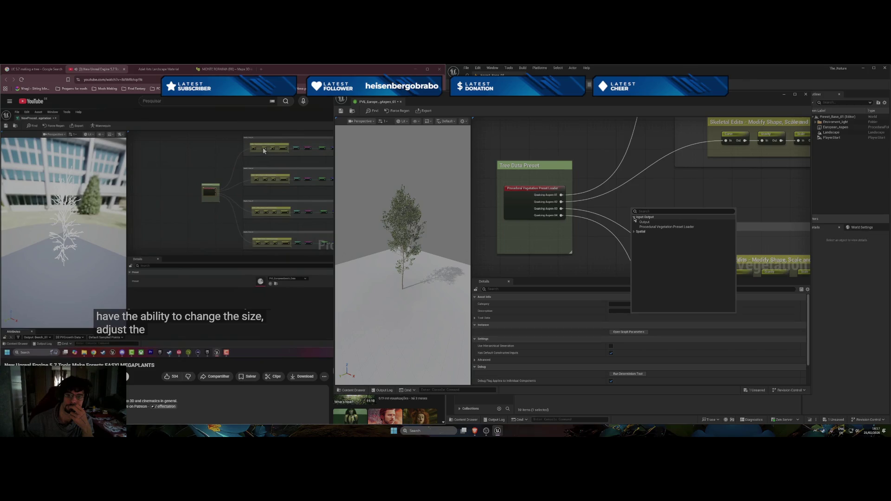
click(634, 231)
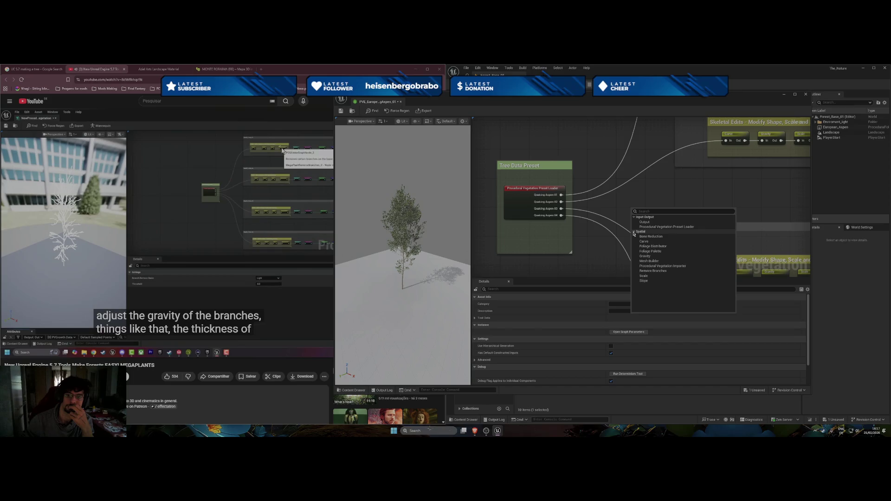
click(634, 232)
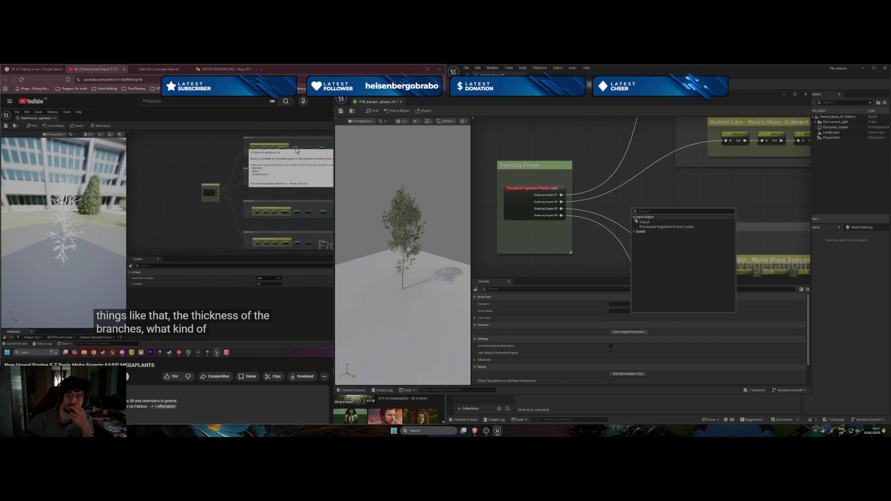
click(668, 198)
Pan and zoom the graph to frame the QuakingAspen_Tree branches, their Output nodes and the preset node
scroll(668, 198, down, 3)
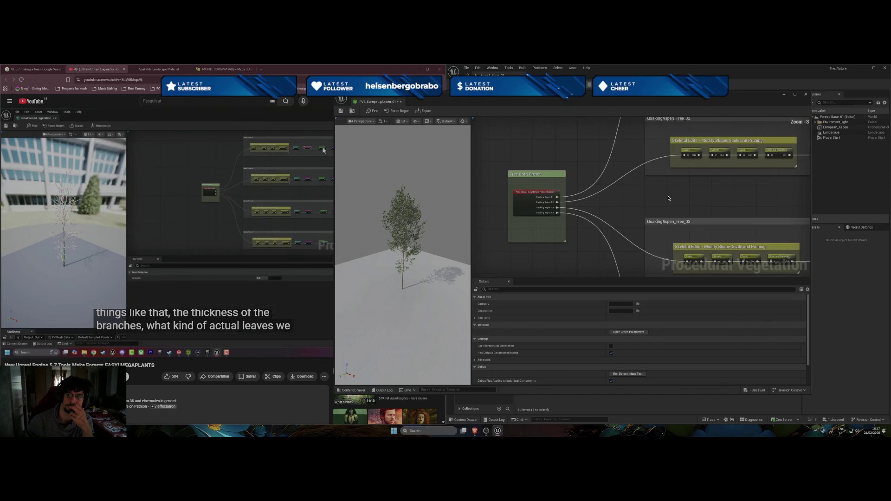
mouse_move(668, 198)
mouse_down()
mouse_move(501, 125)
mouse_move(559, 153)
mouse_up()
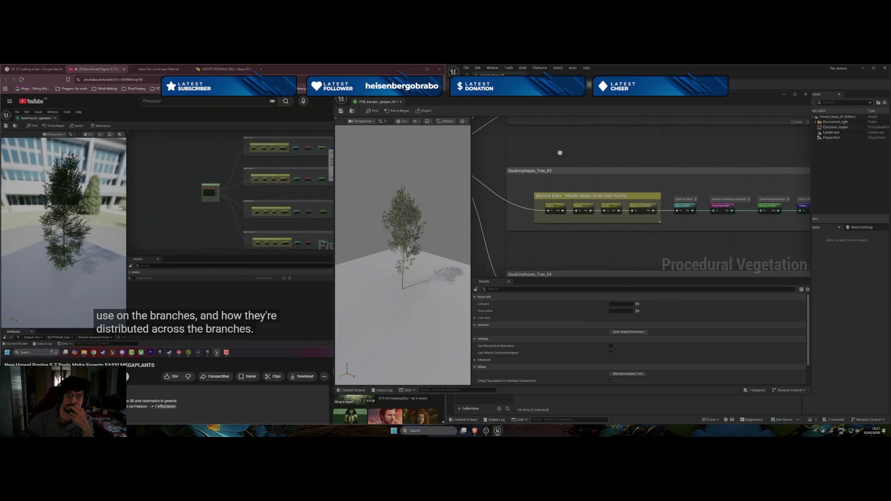
scroll(559, 153, down, 2)
mouse_move(548, 209)
mouse_down()
mouse_move(527, 252)
mouse_move(532, 219)
mouse_up()
scroll(643, 204, up, 2)
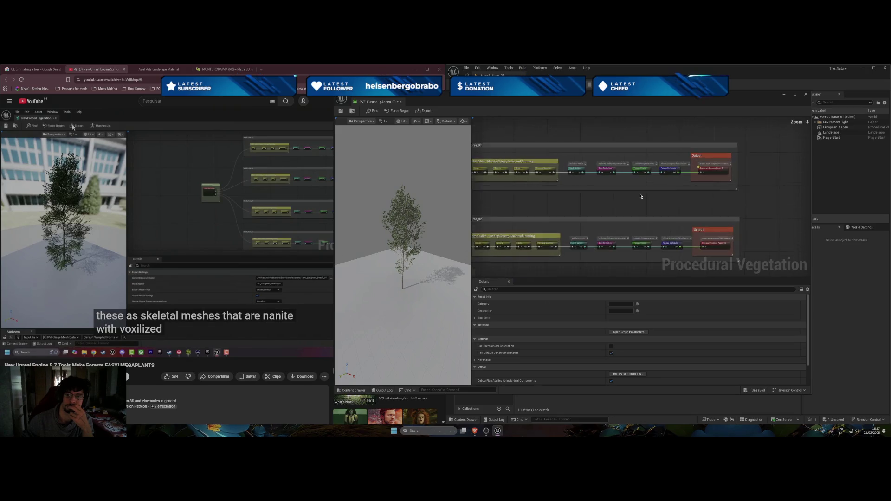
scroll(640, 206, up, 1)
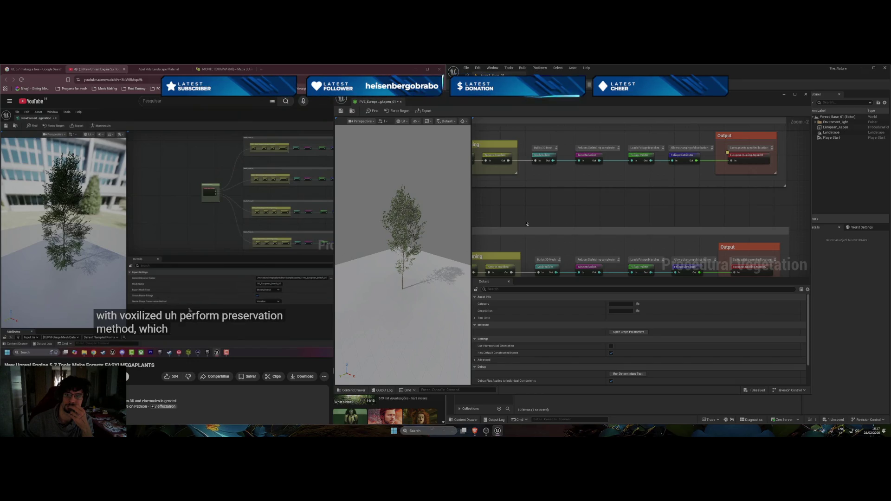
drag(526, 221, 531, 222)
drag(698, 220, 704, 191)
scroll(624, 200, down, 2)
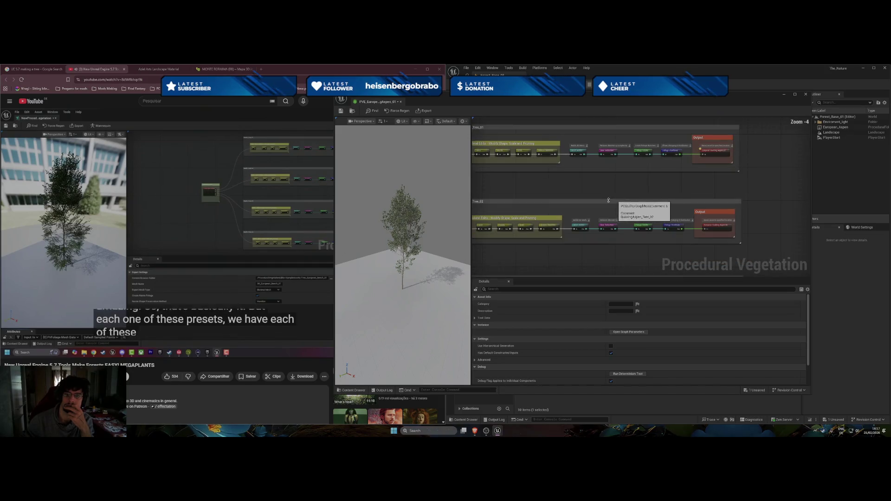
drag(504, 192, 613, 175)
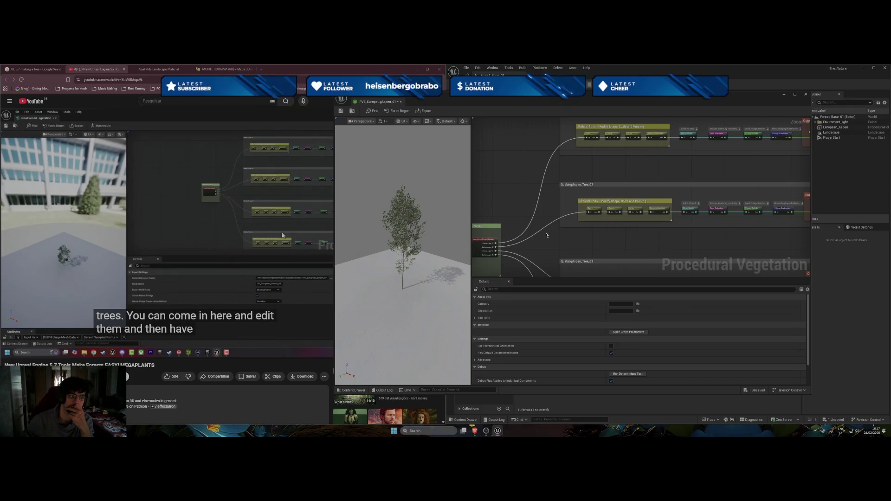
drag(544, 235, 570, 217)
click(287, 368)
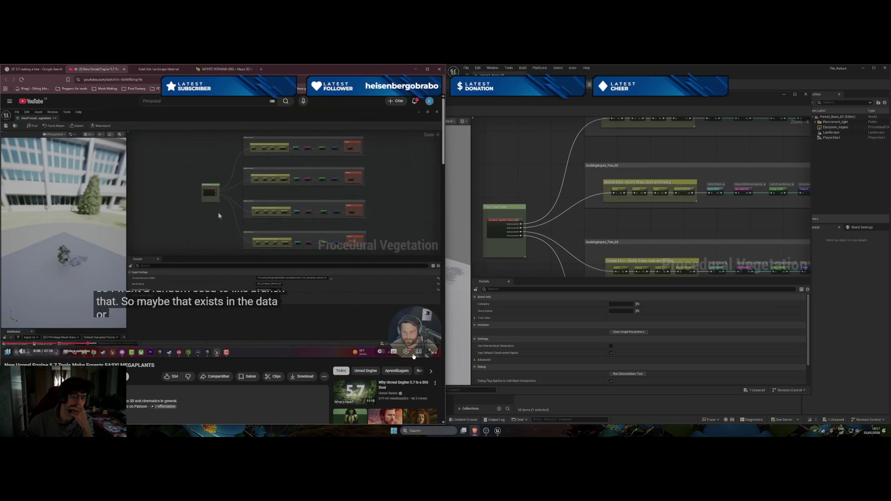
Watch the tutorial fullscreen, then return to the Unreal editor and leave fullscreen
click(430, 357)
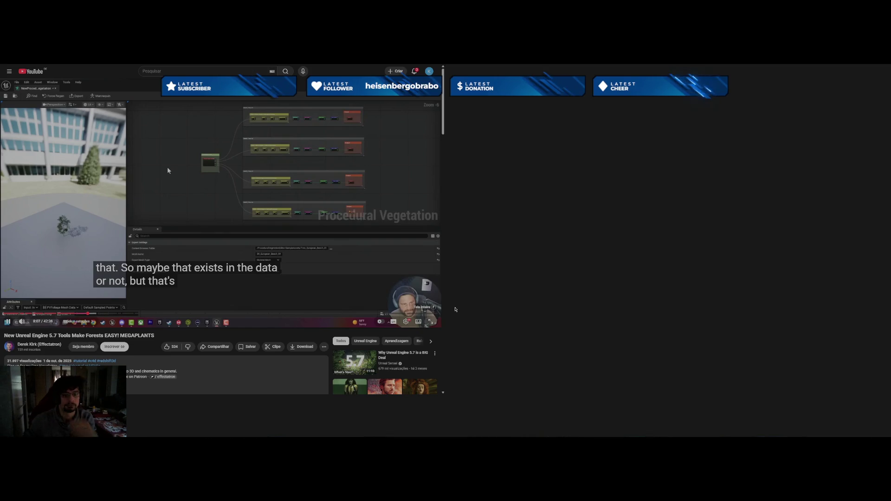
key(alt+Tab)
key(F11)
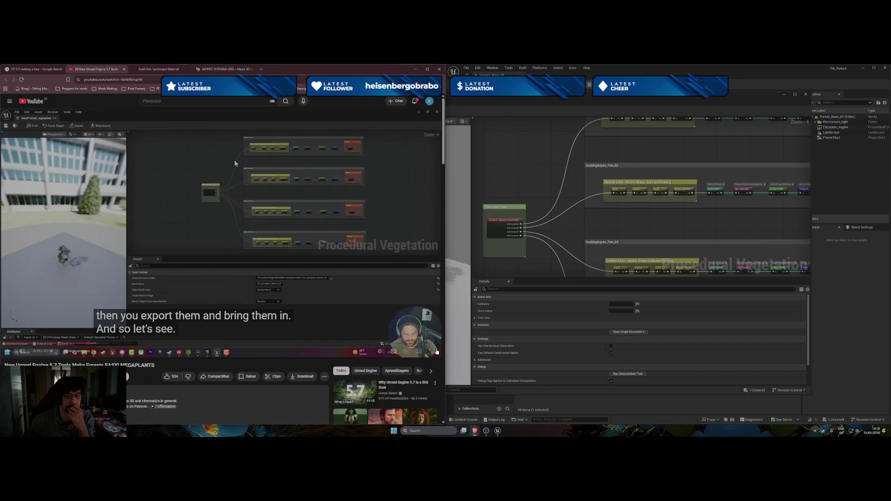
Put the video back in fullscreen and rewind it ten seconds
key(f)
key(k)
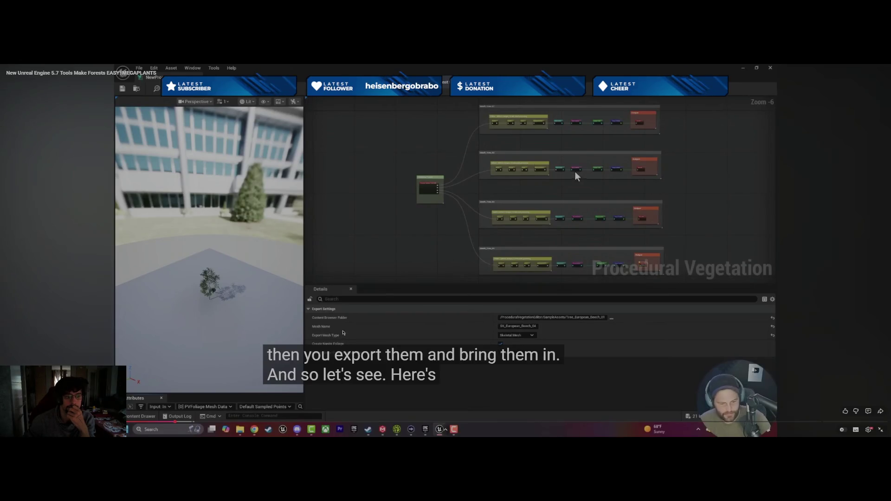
key(Left)
key(Left)
key(Left)
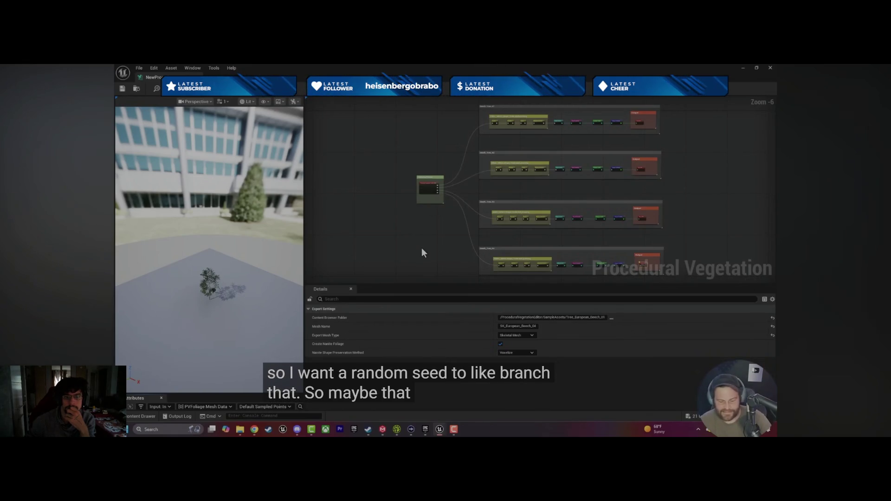
key(Left)
key(Left)
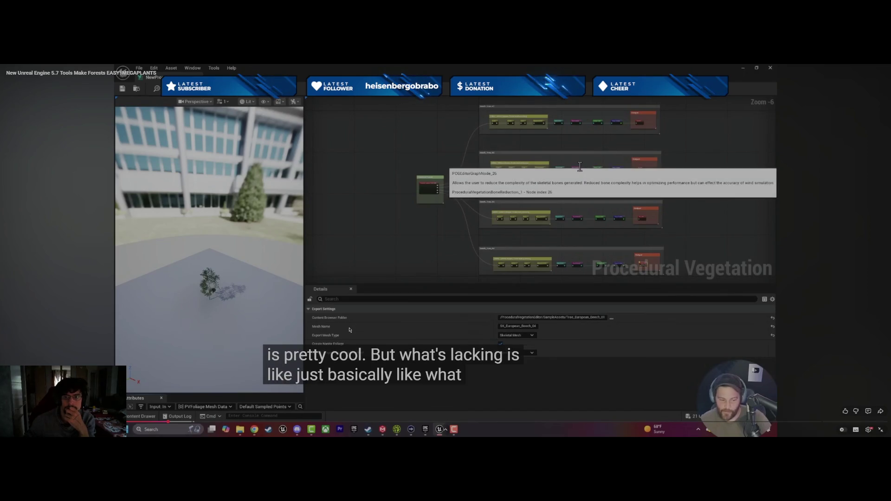
Pause and resume the tutorial, then exit fullscreen to sit beside the editor
click(434, 275)
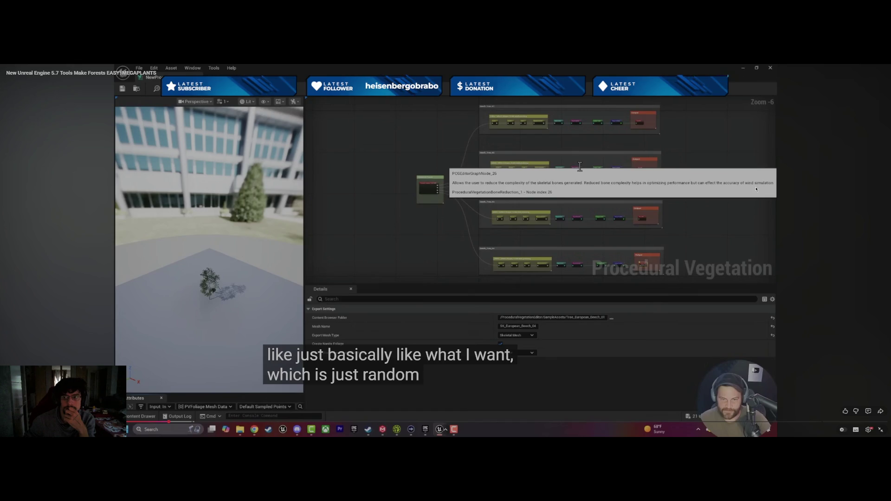
click(540, 303)
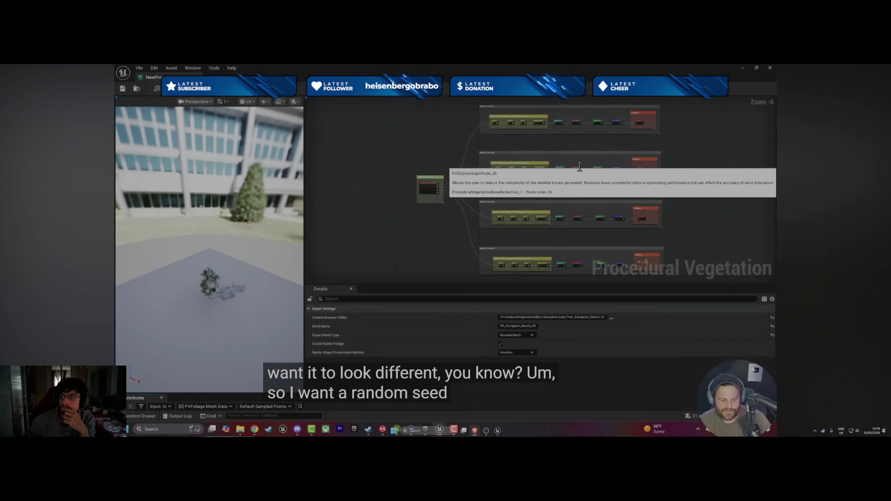
mouse_move(419, 231)
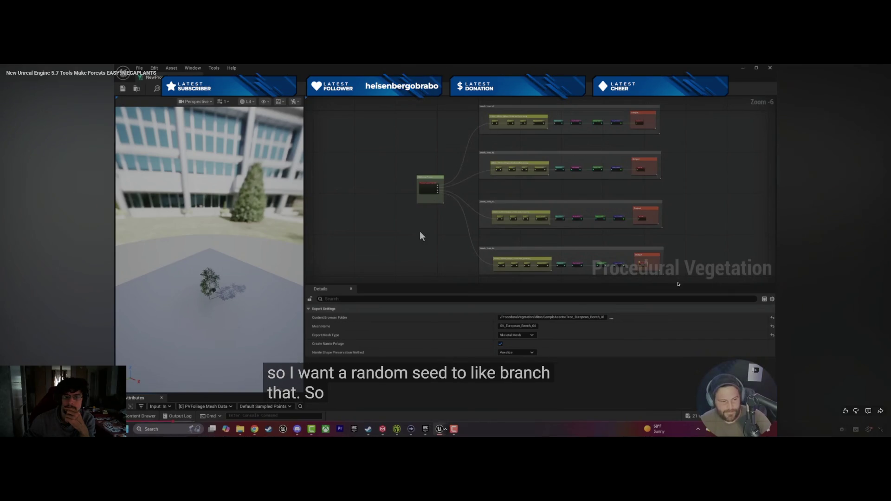
click(421, 249)
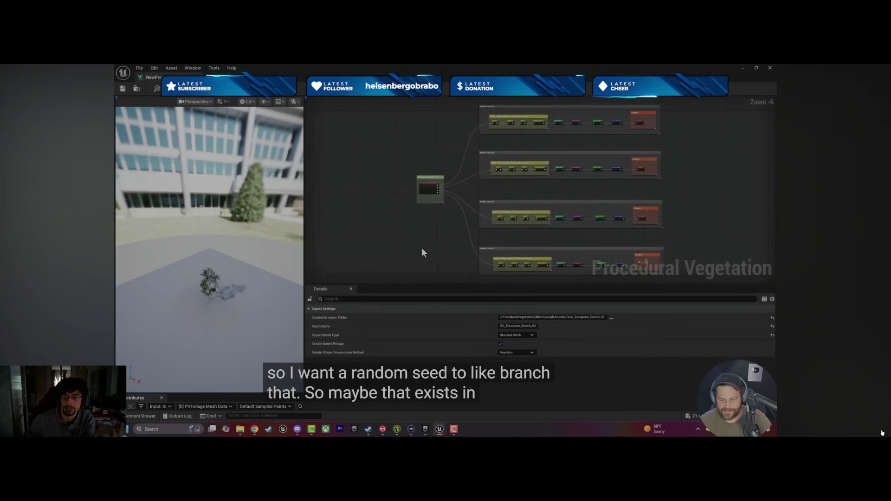
key(Escape)
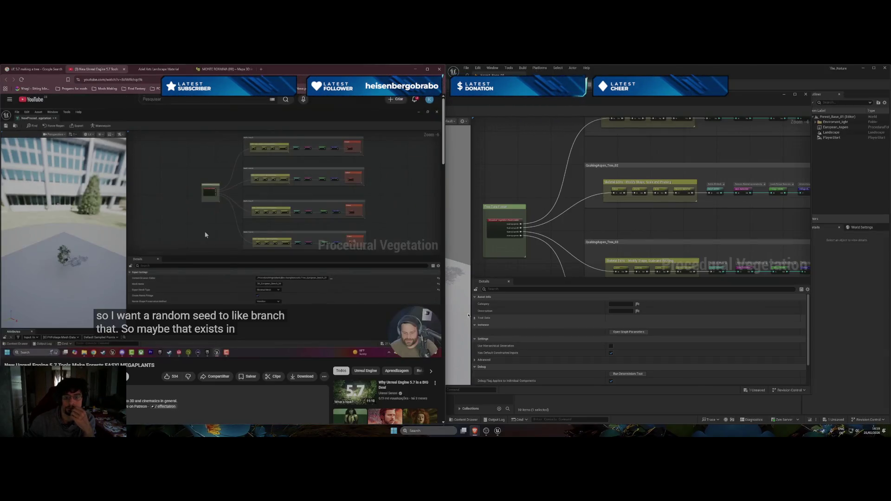
Play the tutorial video fullscreen again
mouse_move(356, 274)
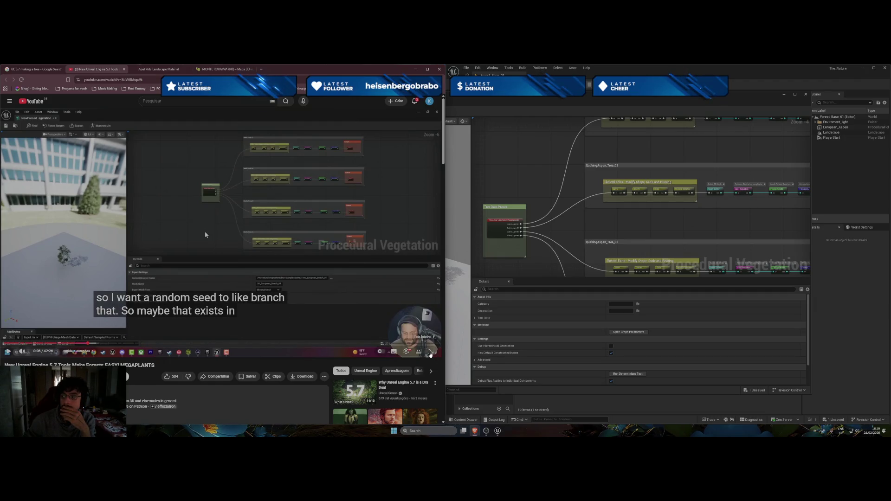
click(430, 354)
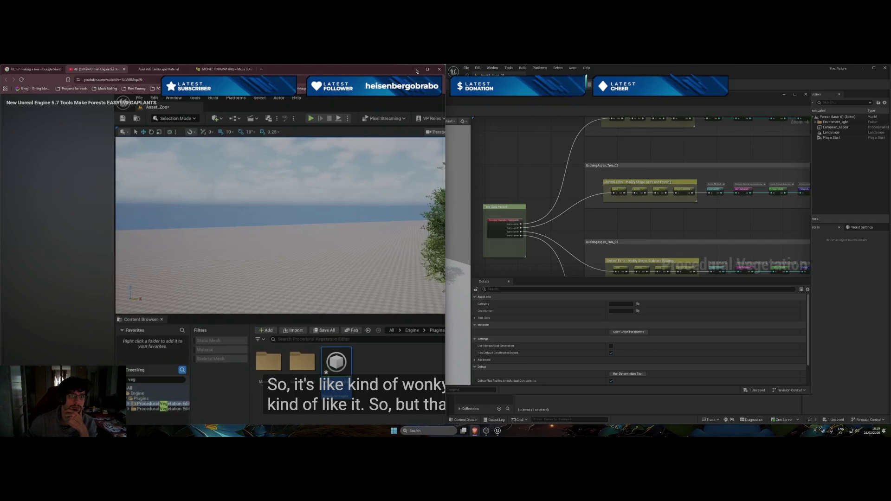
Check the Aziel Arts landscape material page, then play and pause the YouTube tutorial
click(270, 73)
mouse_move(474, 432)
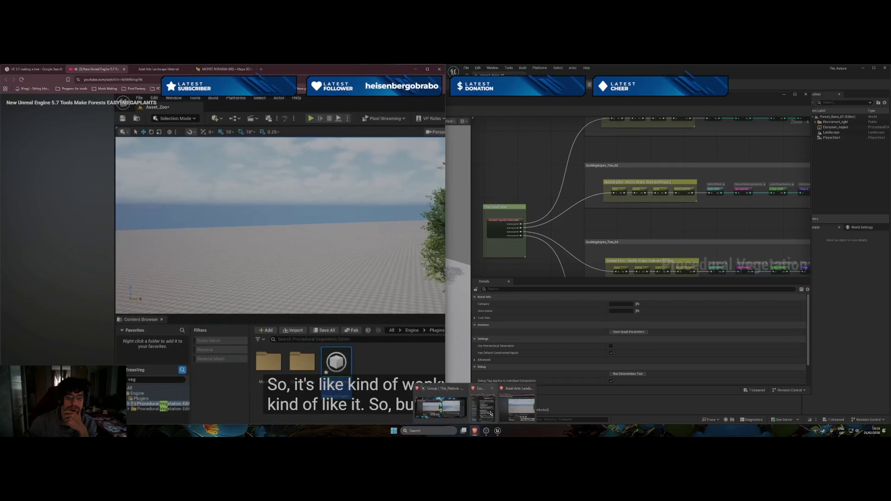
mouse_move(505, 408)
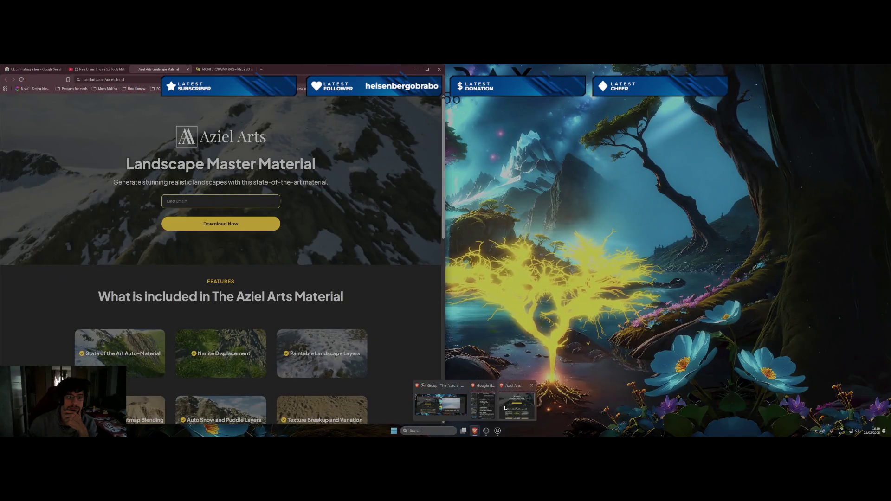
click(504, 409)
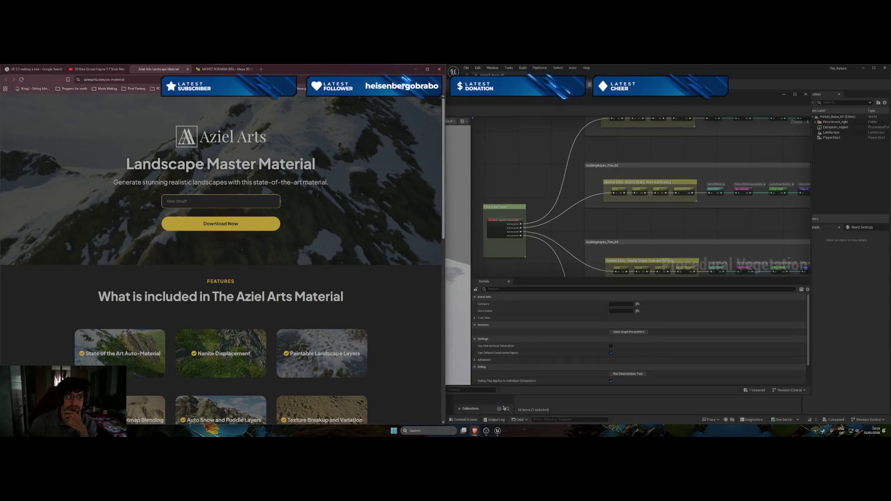
click(95, 69)
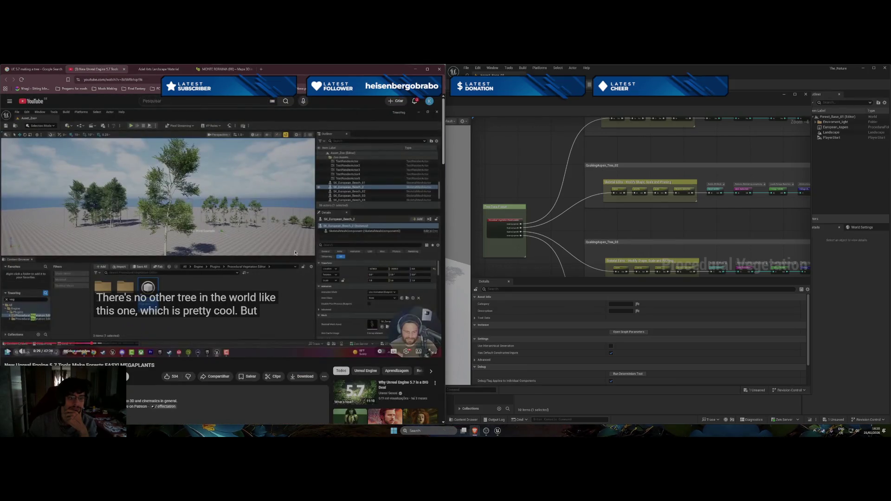
click(165, 141)
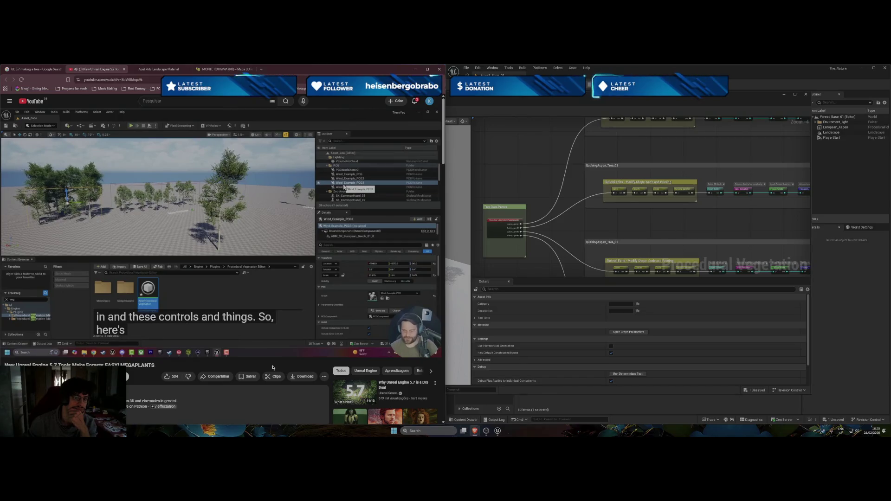
click(226, 292)
Close the aspen graph editor and tilt the level view across the white landscape
scroll(226, 291, down, 2)
scroll(226, 292, down, 1)
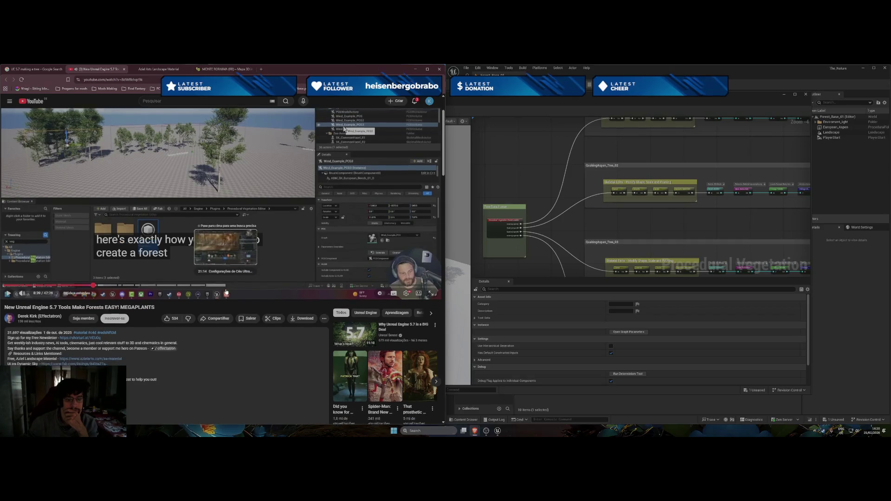
scroll(255, 347, up, 2)
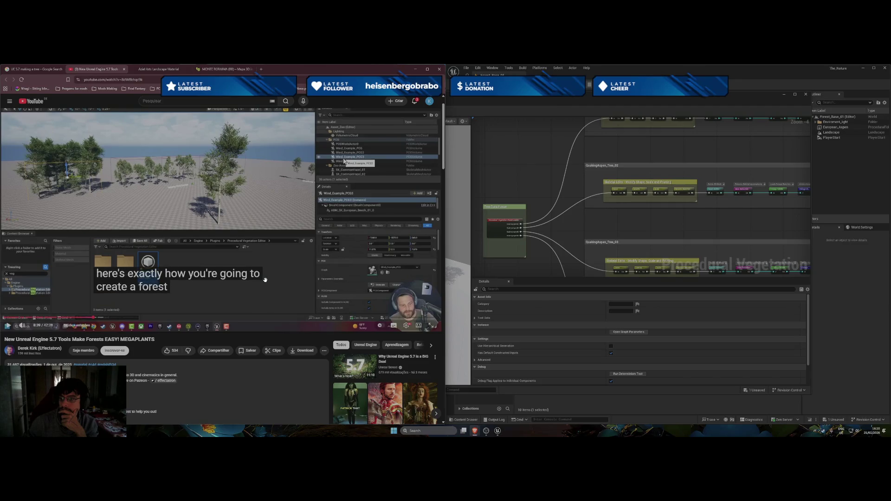
scroll(263, 279, up, 1)
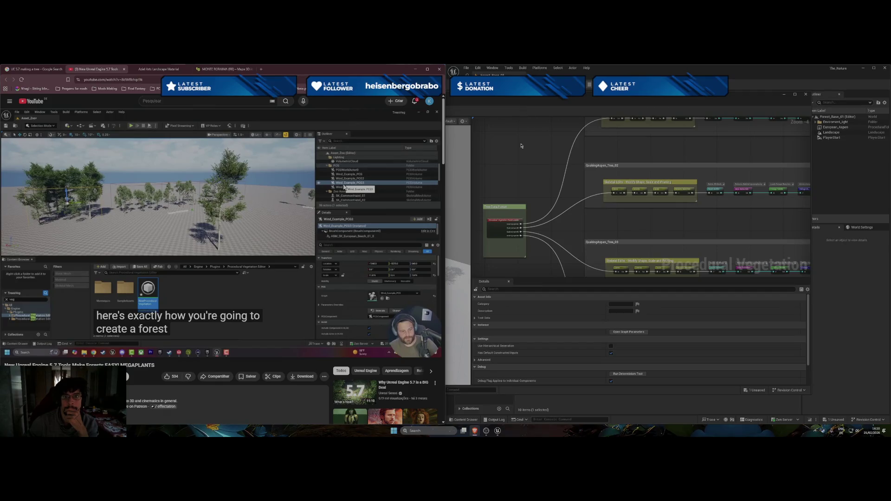
click(806, 94)
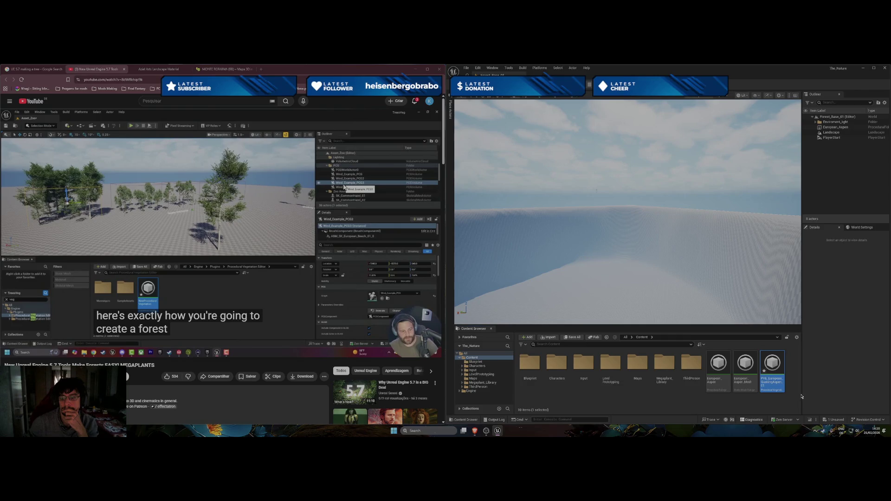
drag(534, 260, 510, 278)
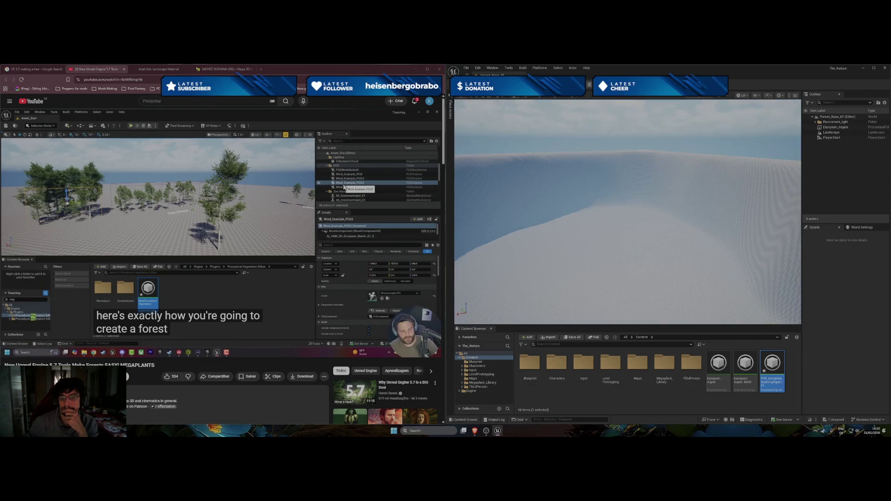